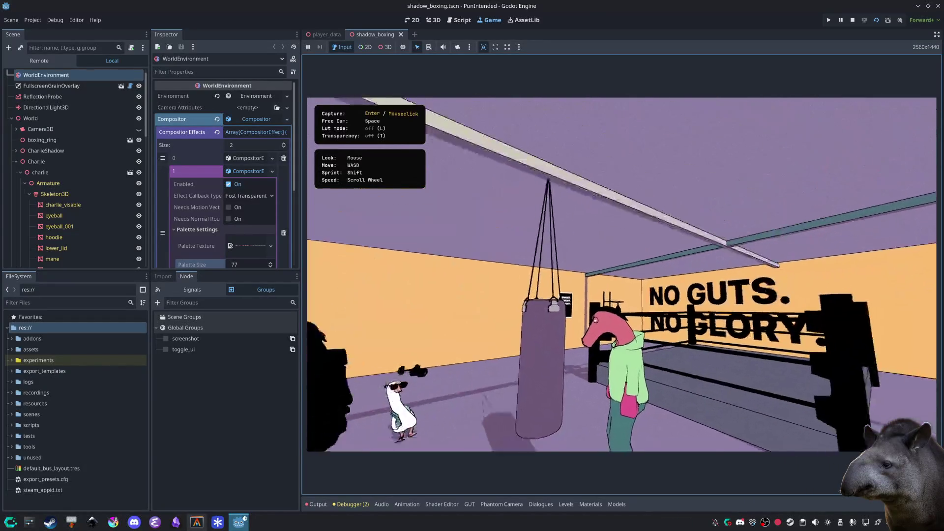
# Step: Exit the game's free camera, stop the running project, and orbit the boxing gym editor view
pyautogui.press('space')
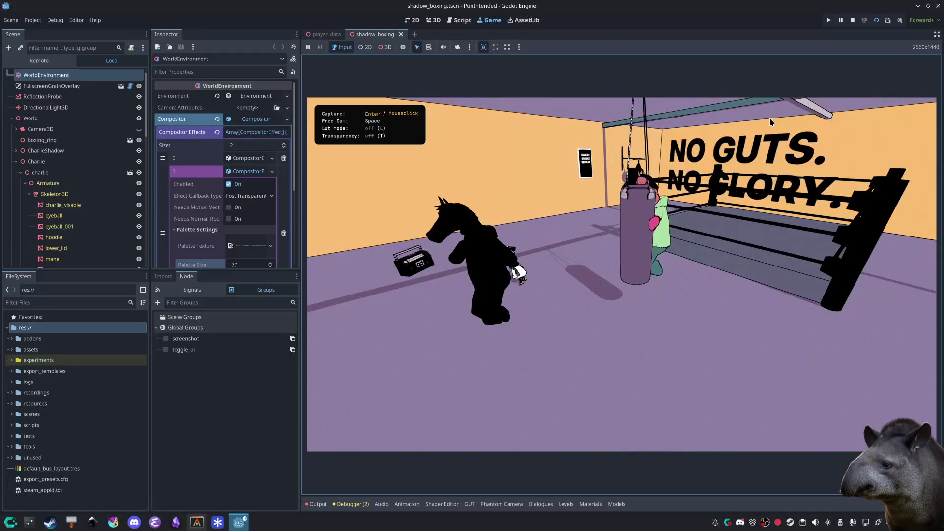
pyautogui.click(854, 21)
pyautogui.moveTo(647, 257)
pyautogui.mouseDown()
pyautogui.moveTo(433, 268)
pyautogui.moveTo(489, 257)
pyautogui.moveTo(583, 260)
pyautogui.moveTo(666, 282)
pyautogui.moveTo(667, 297)
pyautogui.moveTo(631, 326)
pyautogui.mouseUp()
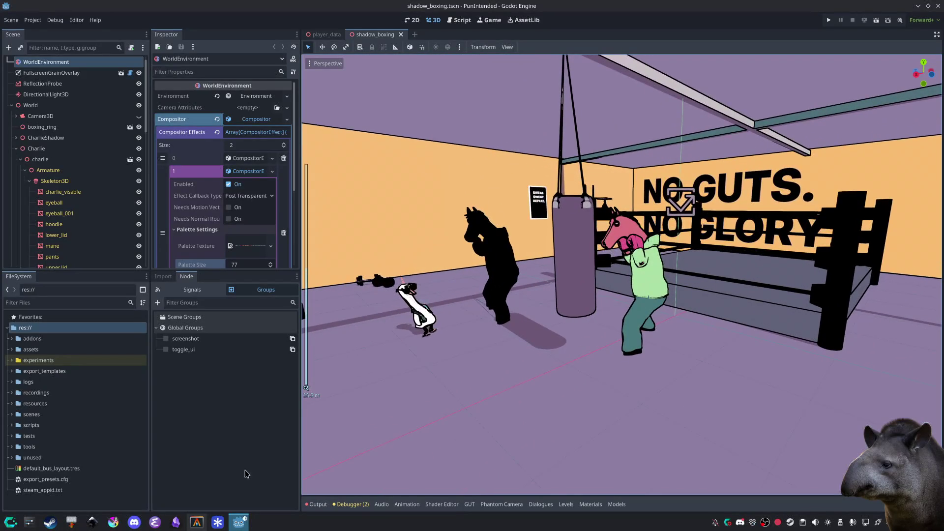
# Step: Close shadow_boxing, then select the goose's pink controller_duplicate and zoom in near the couch
pyautogui.middleClick(368, 34)
pyautogui.moveTo(712, 334)
pyautogui.mouseDown()
pyautogui.moveTo(731, 333)
pyautogui.moveTo(735, 360)
pyautogui.moveTo(681, 334)
pyautogui.mouseUp()
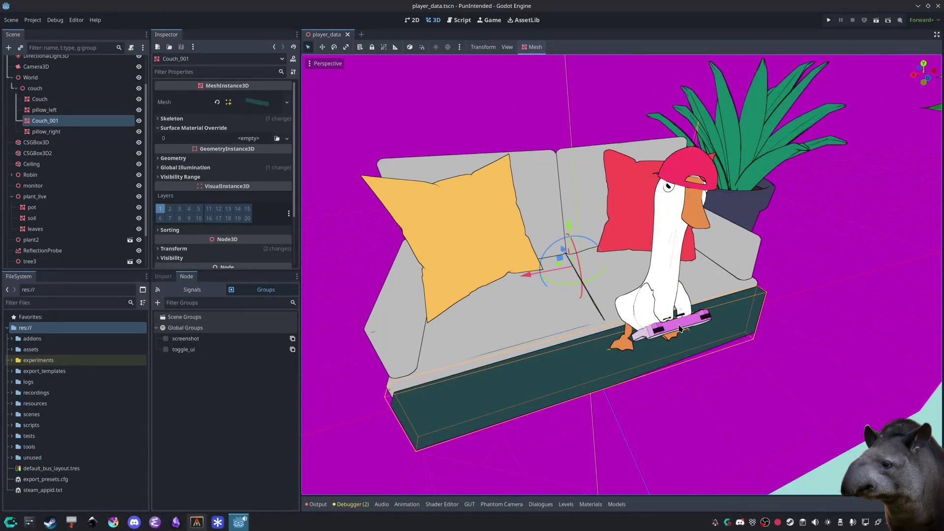
pyautogui.click(692, 327)
pyautogui.moveTo(684, 401)
pyautogui.mouseDown()
pyautogui.moveTo(701, 398)
pyautogui.moveTo(697, 372)
pyautogui.moveTo(659, 390)
pyautogui.moveTo(635, 242)
pyautogui.mouseUp()
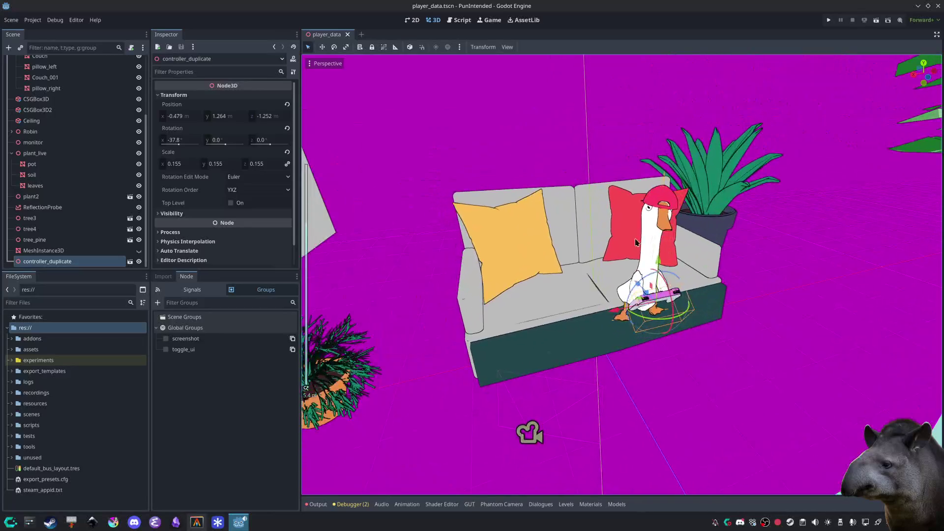
pyautogui.scroll(5, 635, 242)
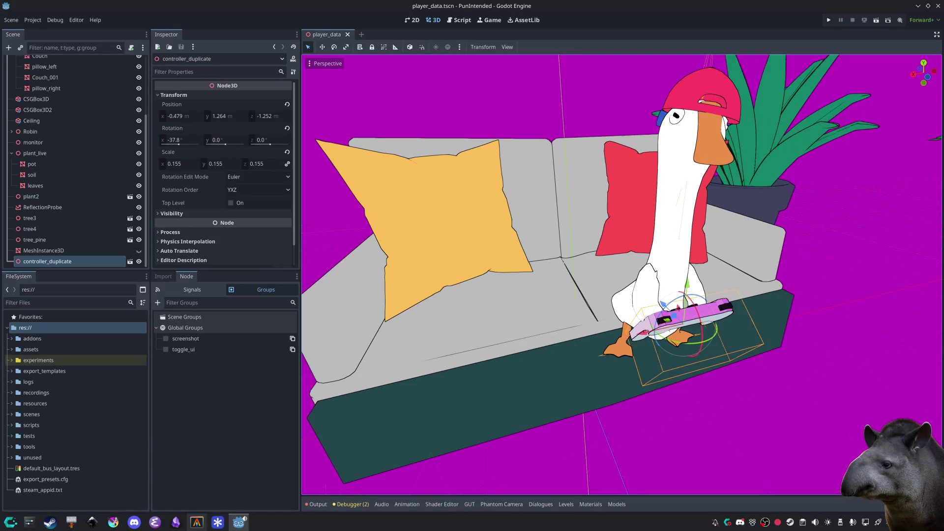
# Step: Turn on Editable Children for the controller_duplicate node
pyautogui.click(632, 425)
pyautogui.click(679, 325)
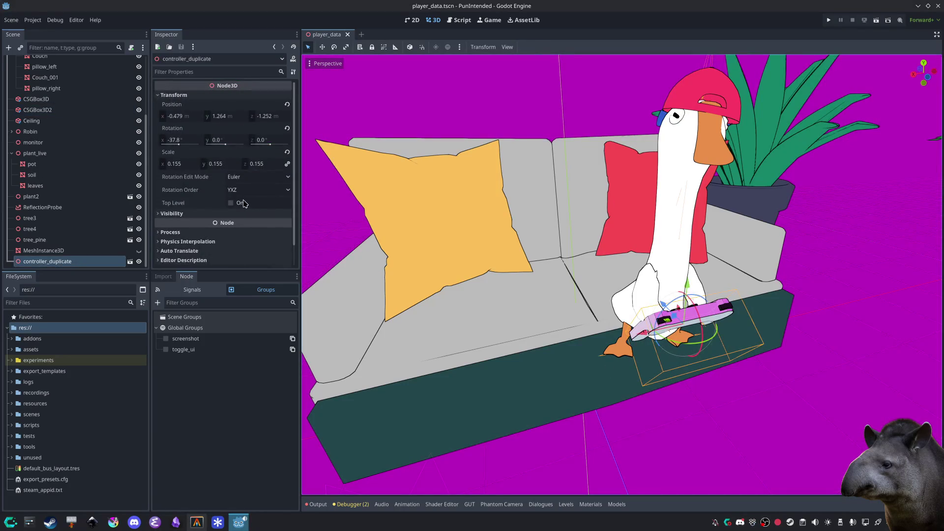
pyautogui.scroll(-1, 186, 215)
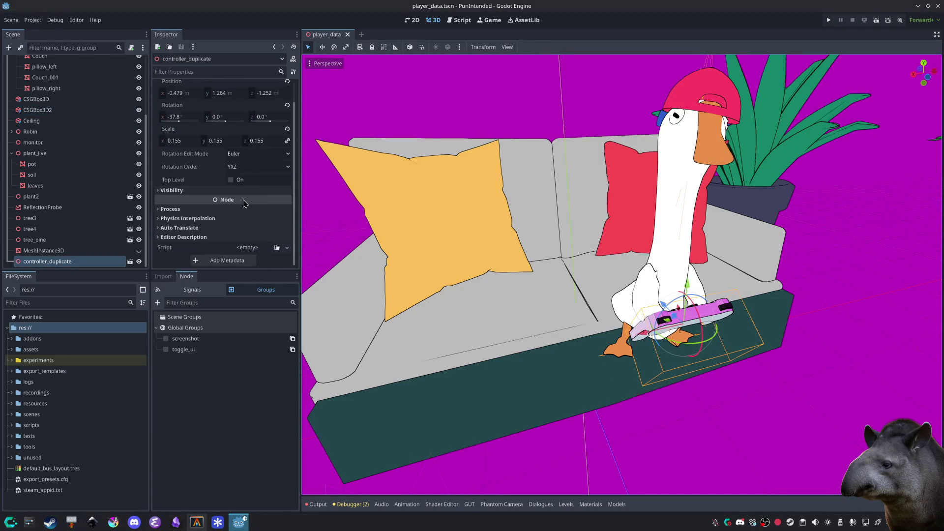
pyautogui.rightClick(77, 261)
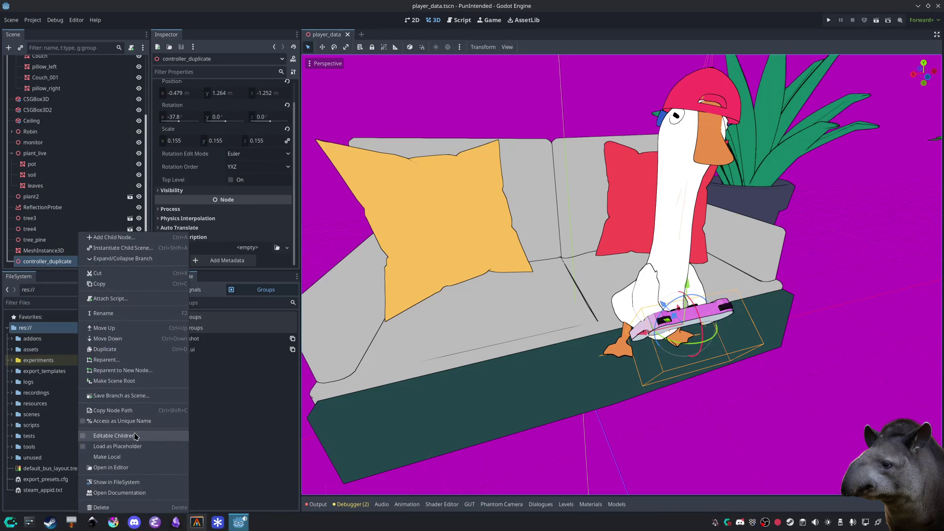
pyautogui.click(118, 457)
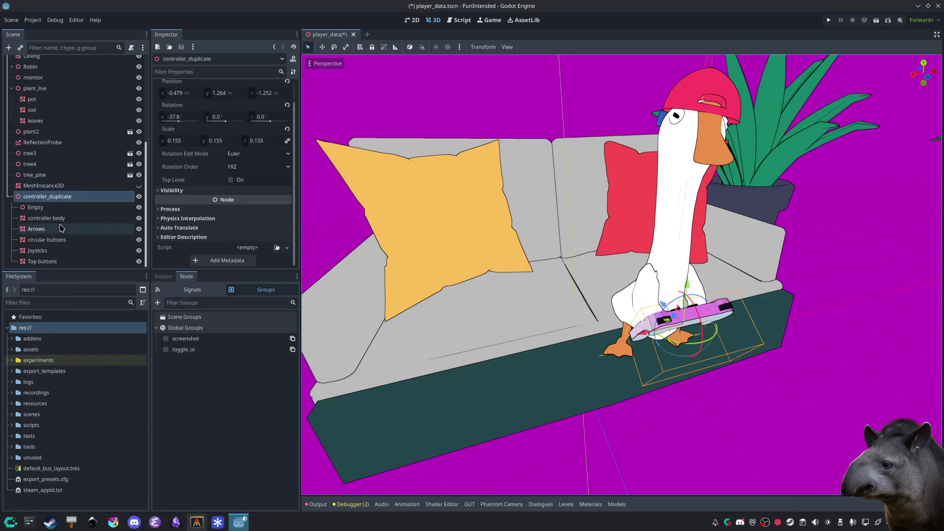
# Step: Select the controller body and open its empty Surface Material Override slot
pyautogui.click(67, 211)
pyautogui.click(63, 220)
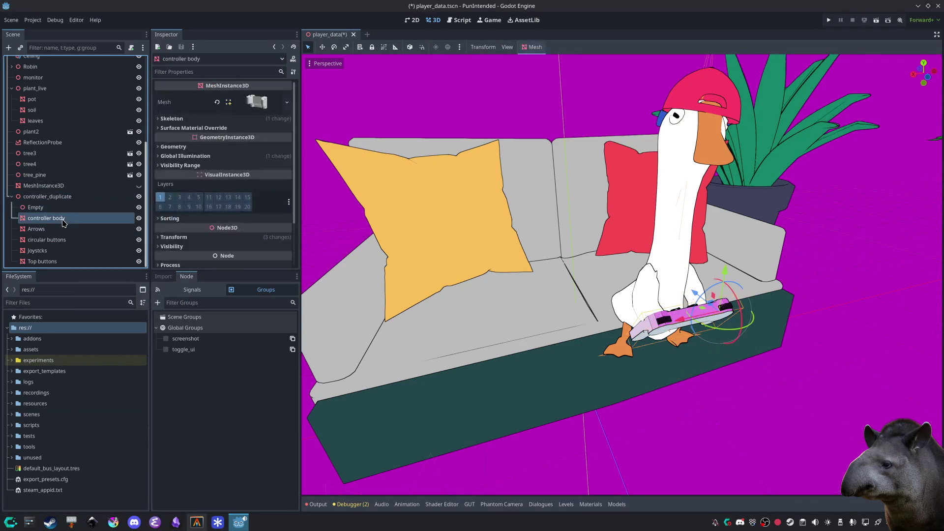
pyautogui.click(190, 128)
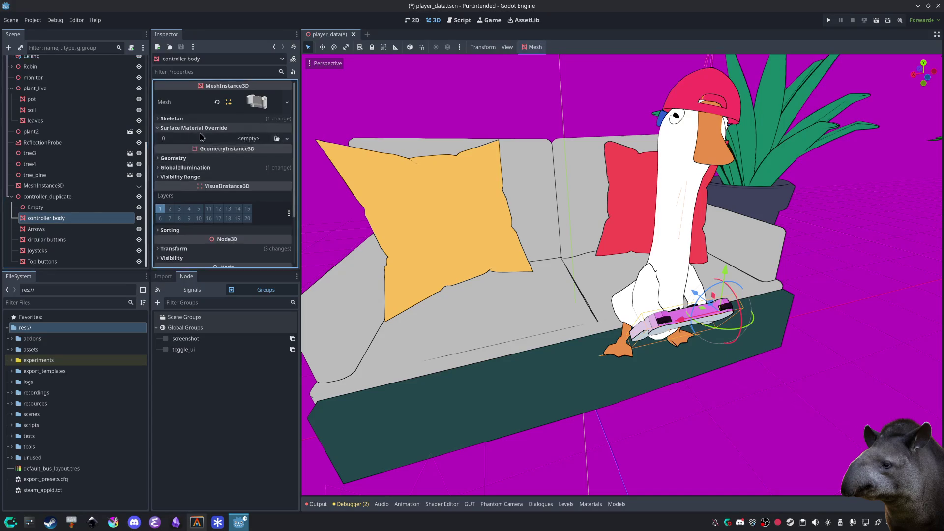
pyautogui.click(242, 139)
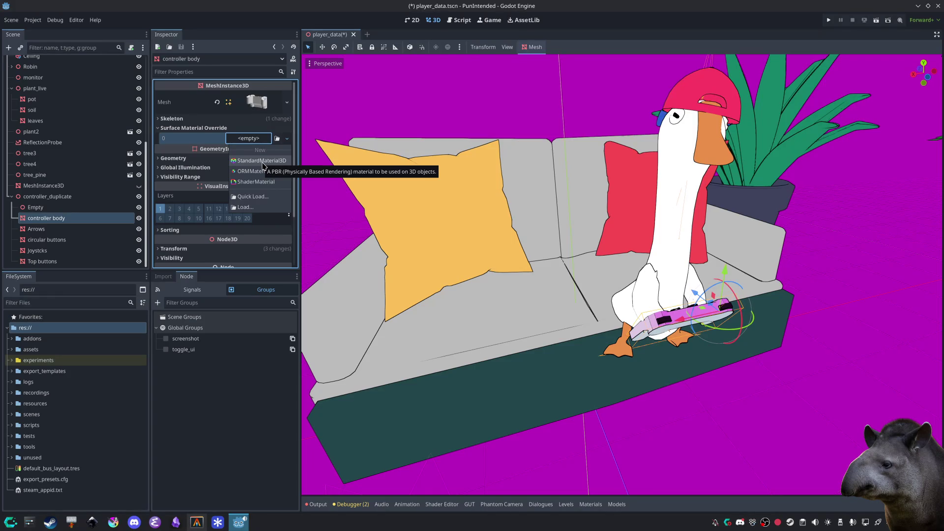
# Step: Create a new StandardMaterial3D with Unshaded shading, Toon diffuse and Toon specular
pyautogui.click(262, 161)
pyautogui.click(248, 152)
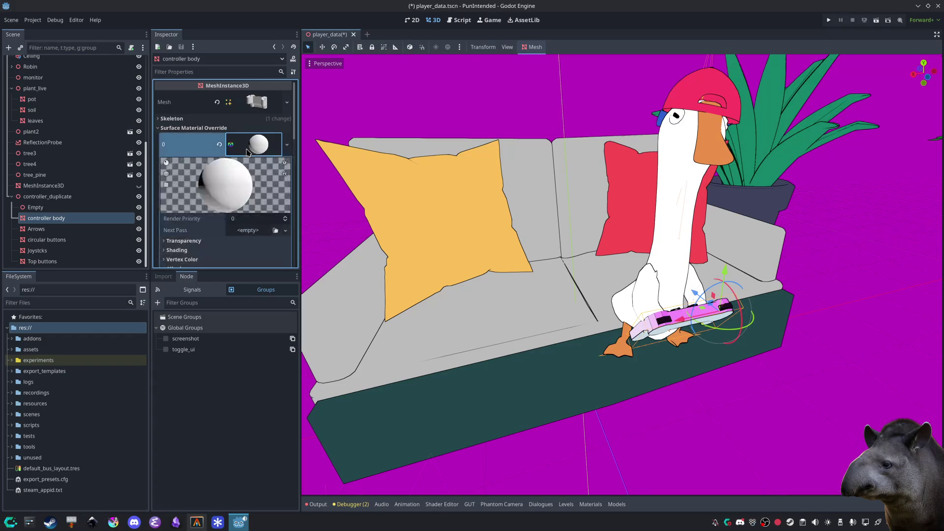
pyautogui.scroll(-3, 247, 152)
pyautogui.click(178, 204)
pyautogui.click(241, 215)
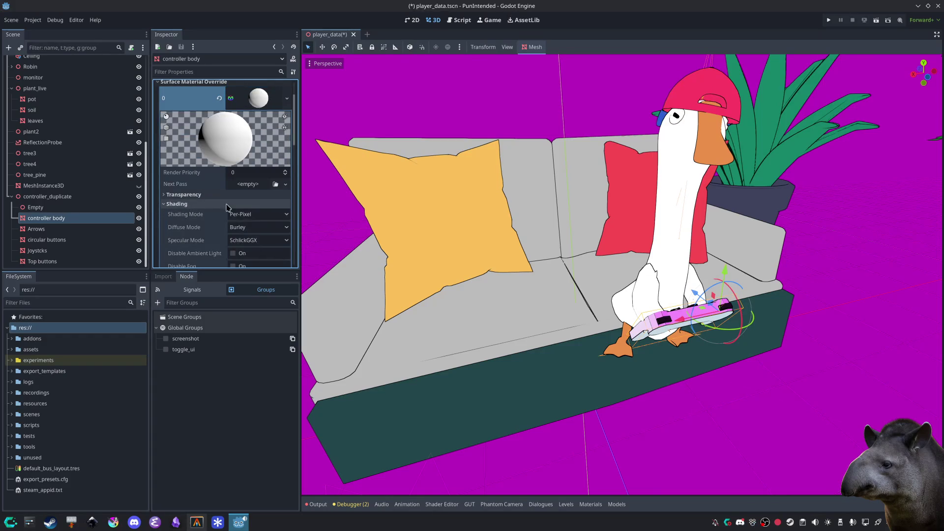
pyautogui.click(248, 226)
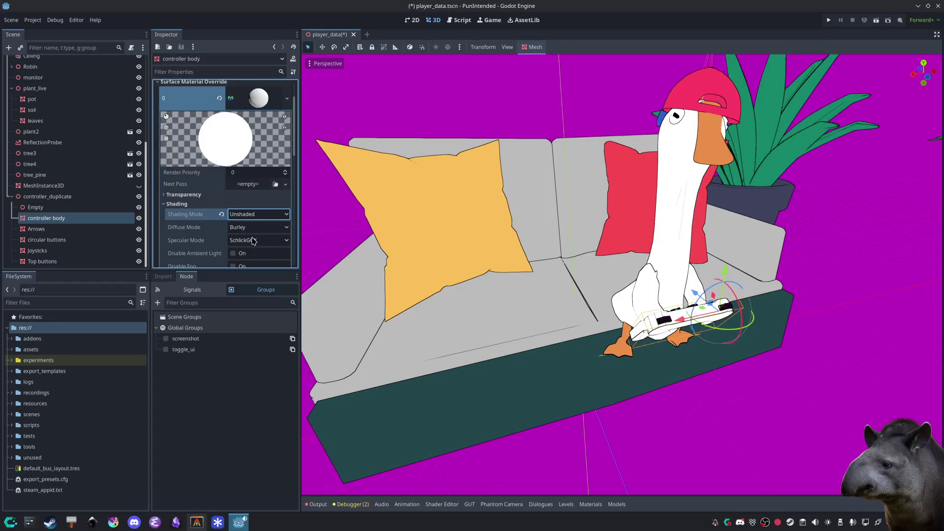
pyautogui.click(249, 229)
pyautogui.click(243, 270)
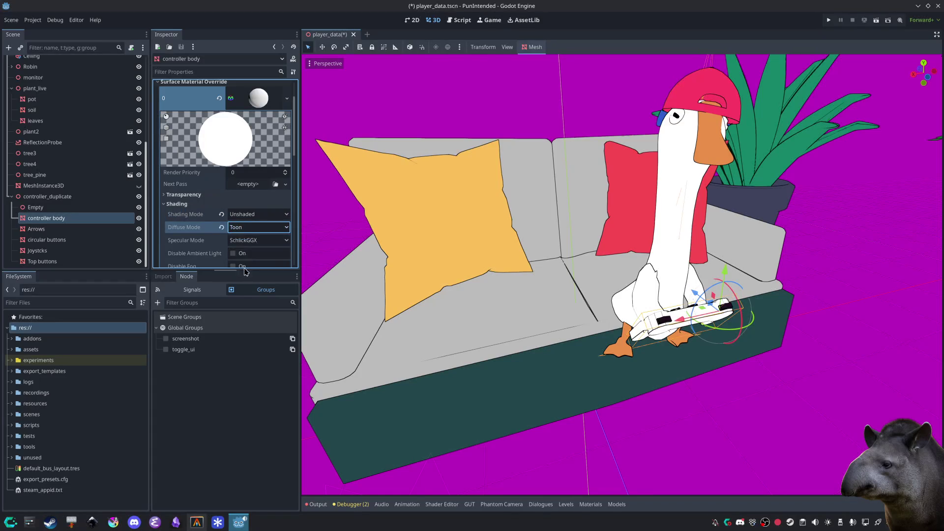
pyautogui.click(249, 240)
pyautogui.click(247, 269)
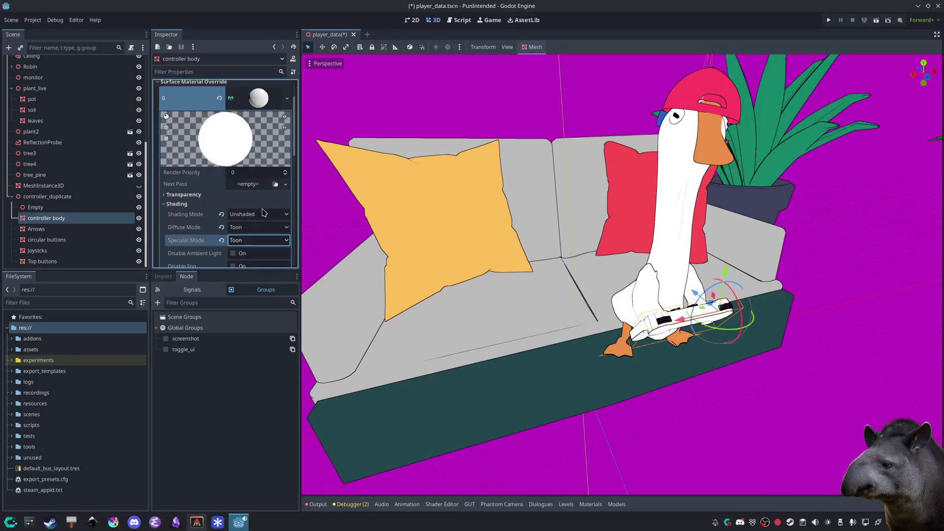
# Step: Make the material unique and start saving it with Save As
pyautogui.click(287, 99)
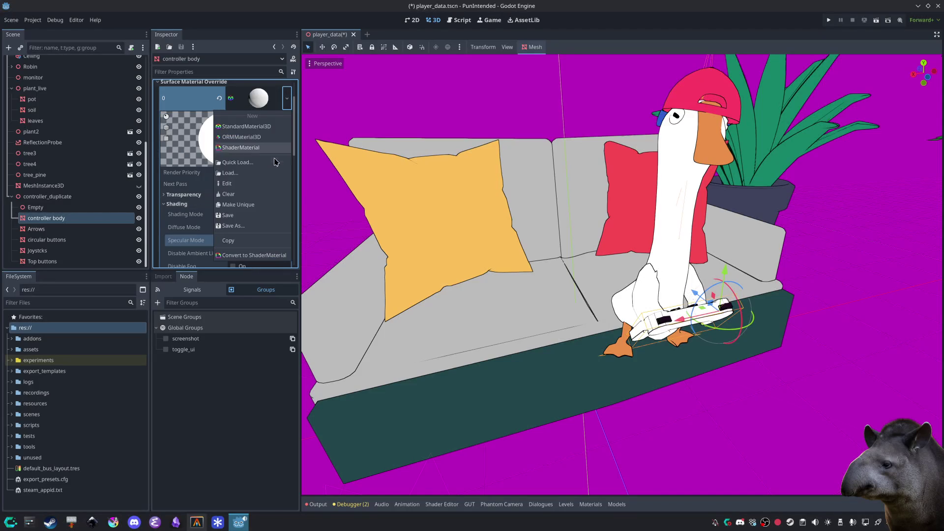
pyautogui.click(263, 205)
pyautogui.click(288, 98)
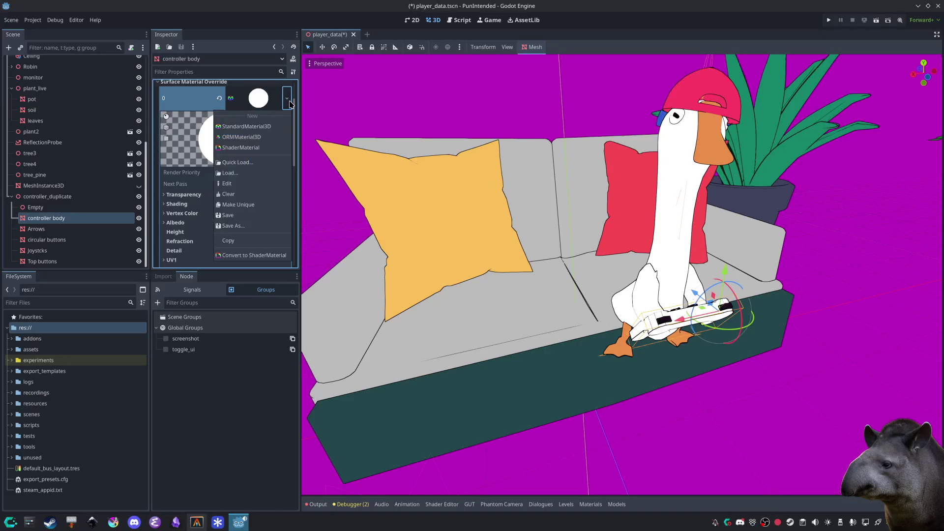
pyautogui.click(271, 225)
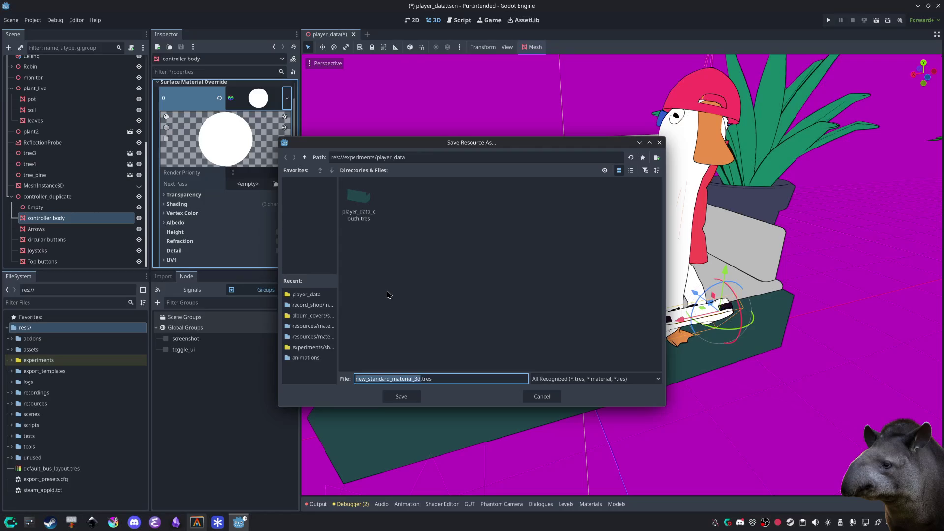
# Step: Save the material as player_data_controller, then select Arrows and expand its material override
pyautogui.write('player_data_con')
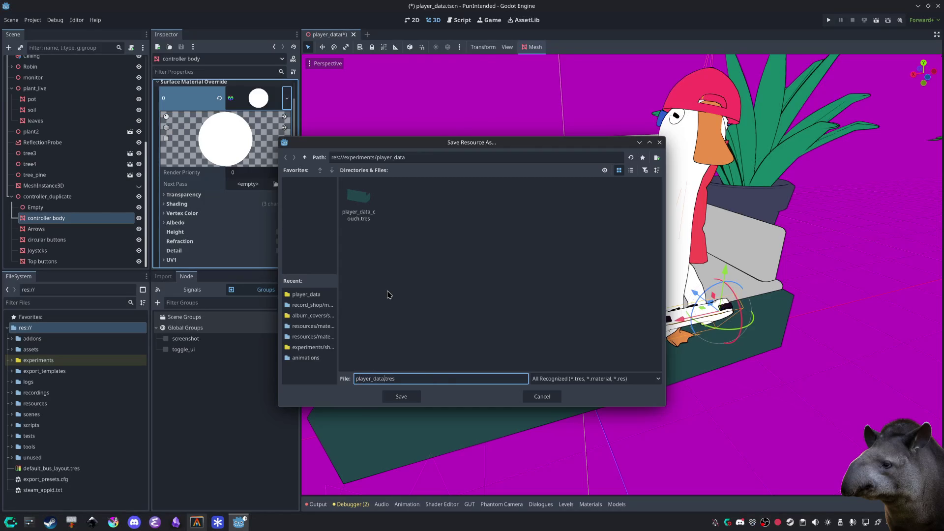
pyautogui.write('troller')
pyautogui.press('Return')
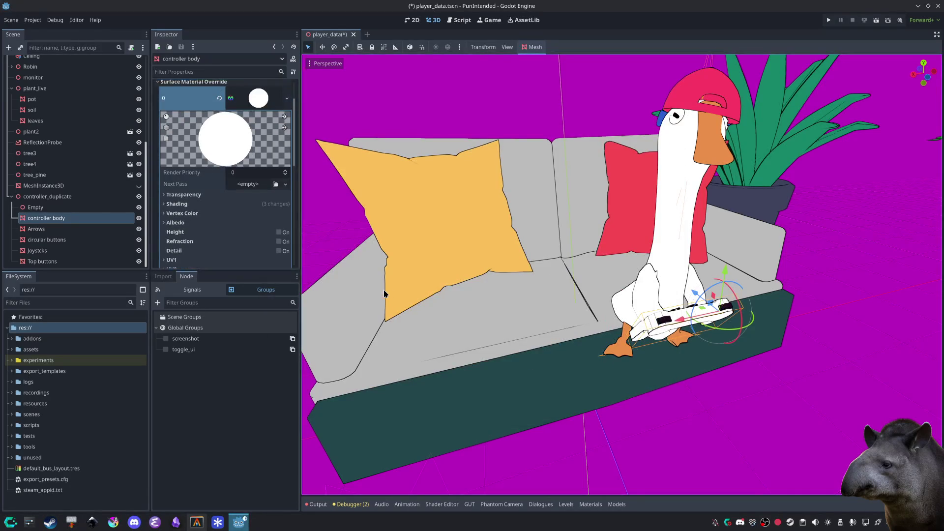
pyautogui.click(63, 231)
pyautogui.click(193, 127)
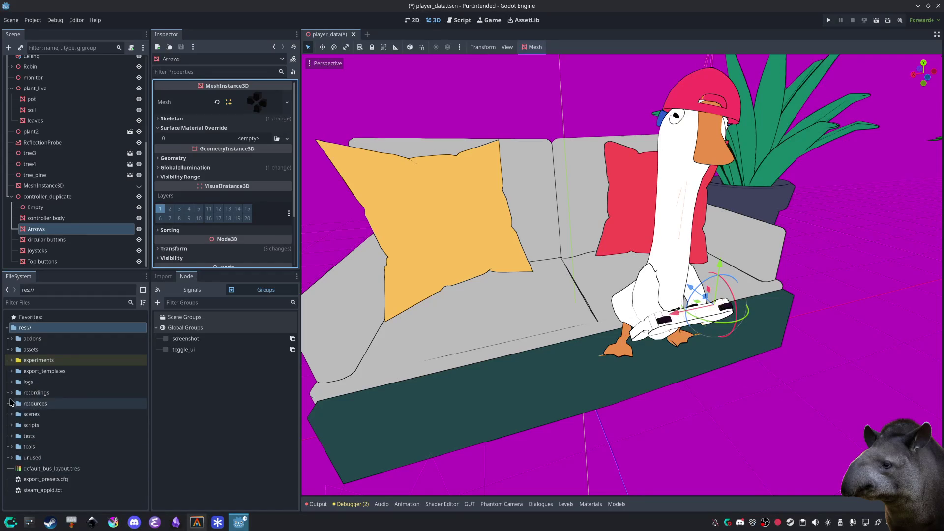
# Step: Apply player_data_controller.tres to the Arrows and circular buttons surface material slots
pyautogui.click(11, 361)
pyautogui.scroll(-5, 62, 438)
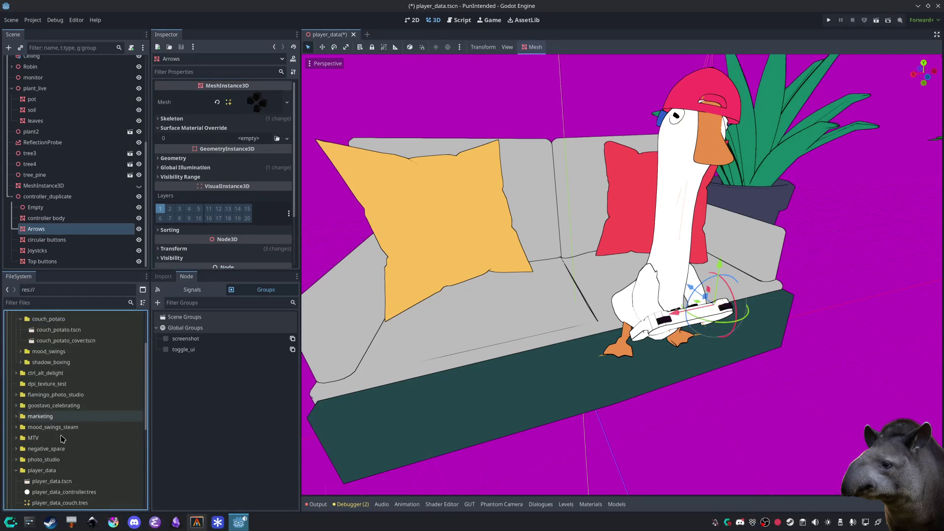
pyautogui.scroll(-3, 62, 438)
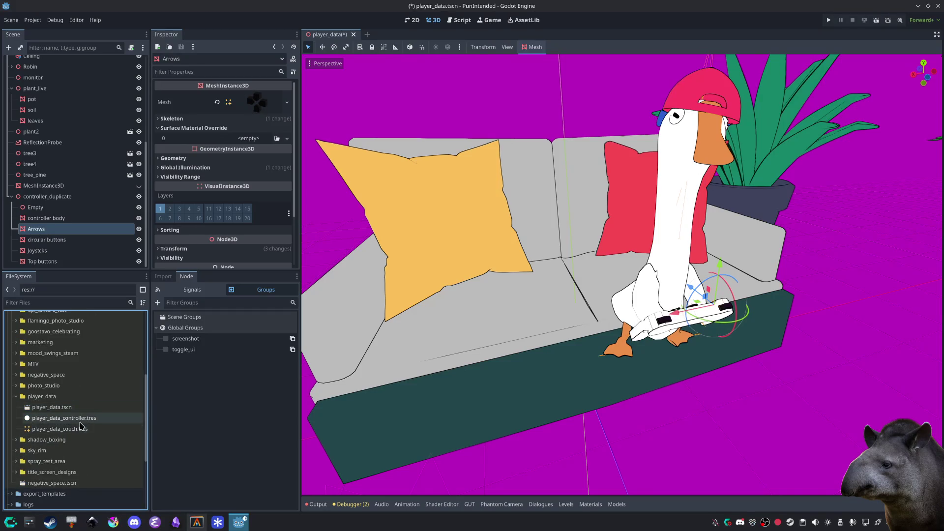
pyautogui.click(71, 419)
pyautogui.moveTo(71, 423); pyautogui.dragTo(256, 139)
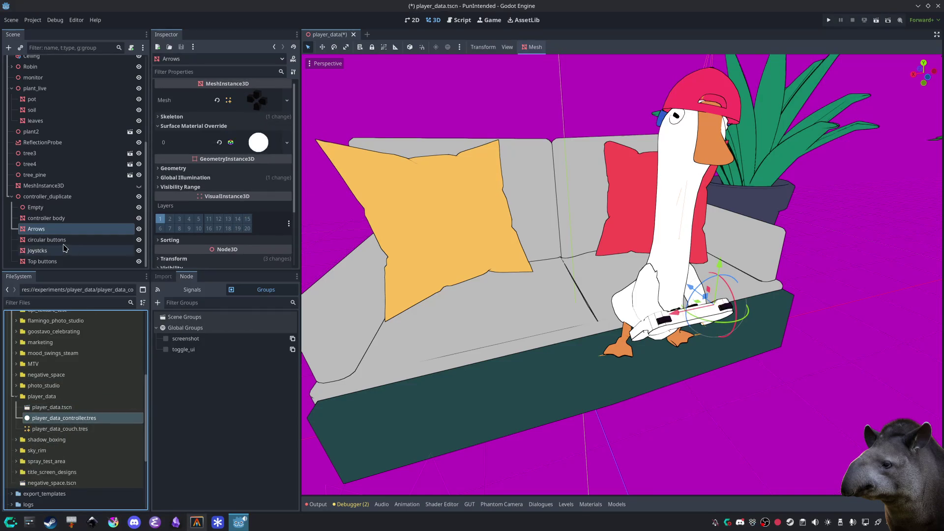
pyautogui.click(63, 240)
pyautogui.click(190, 129)
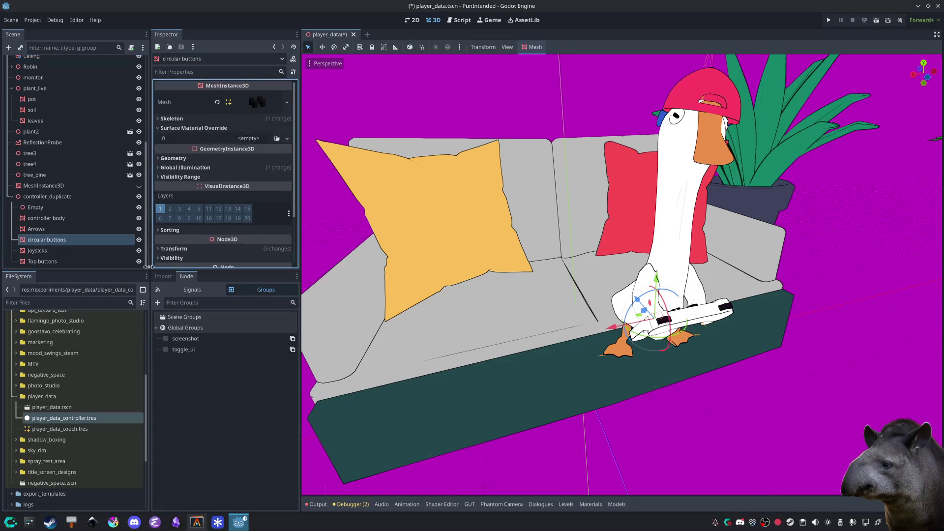
pyautogui.moveTo(79, 419)
pyautogui.mouseDown()
pyautogui.moveTo(251, 131)
pyautogui.moveTo(257, 140)
pyautogui.mouseUp()
# Step: Apply player_data_controller.tres to the Joystcks and Top buttons, then save the scene
pyautogui.click(71, 251)
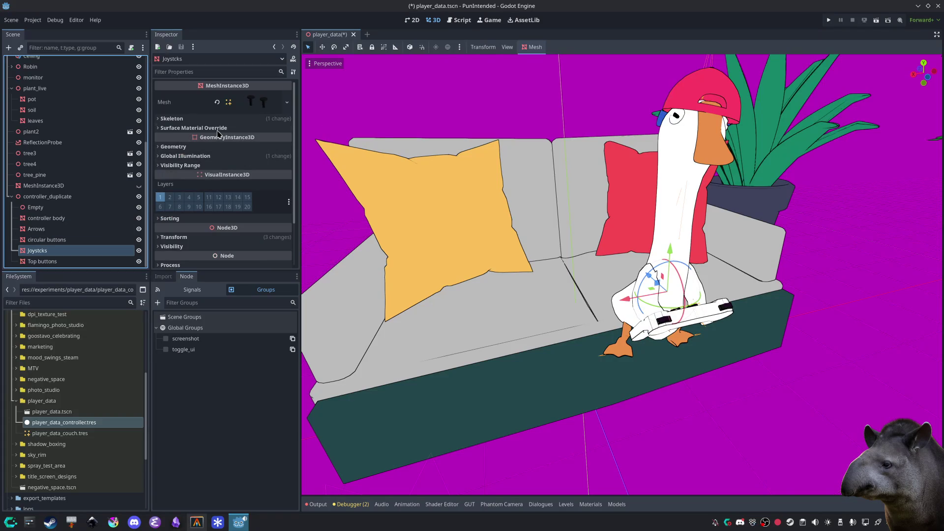
pyautogui.moveTo(94, 423); pyautogui.dragTo(259, 145)
pyautogui.click(44, 261)
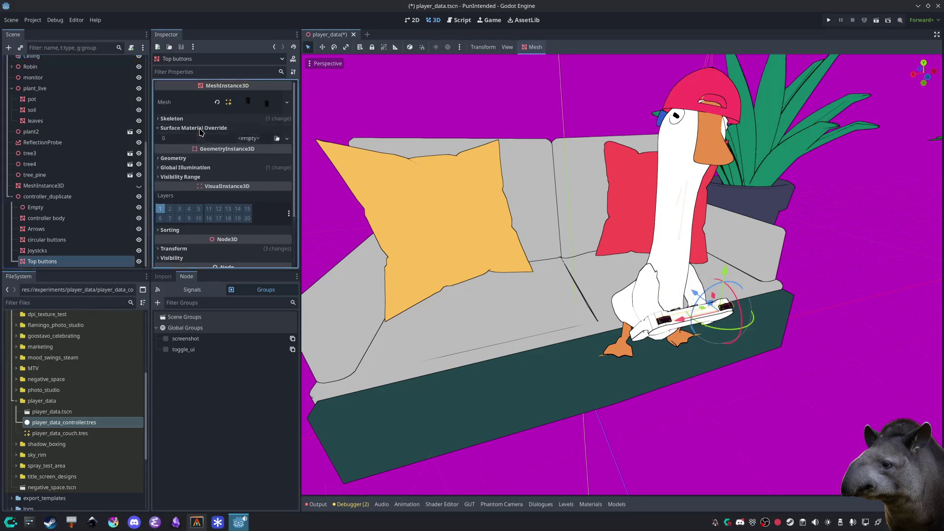
pyautogui.moveTo(94, 423); pyautogui.dragTo(258, 142)
pyautogui.hotkey('ctrl', 's')
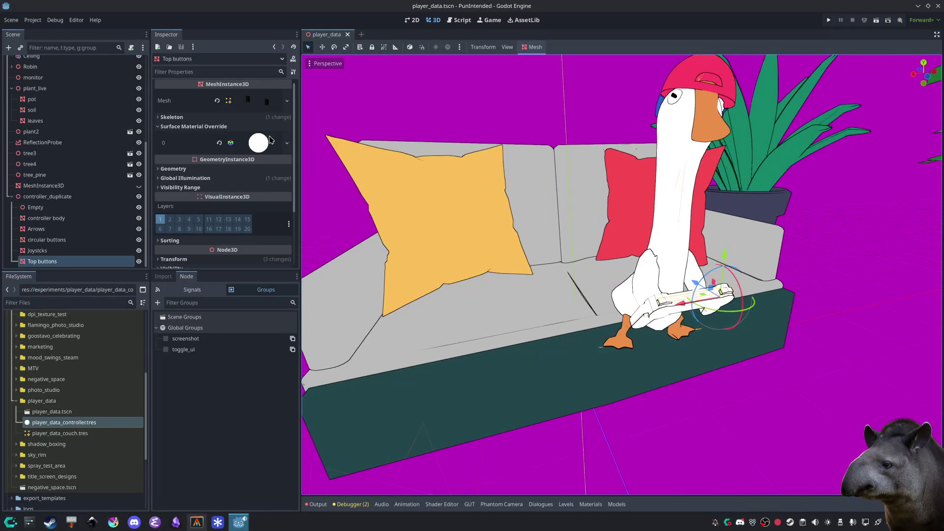
# Step: Give Top buttons a unique copy of the material with black albedo 000000
pyautogui.click(286, 143)
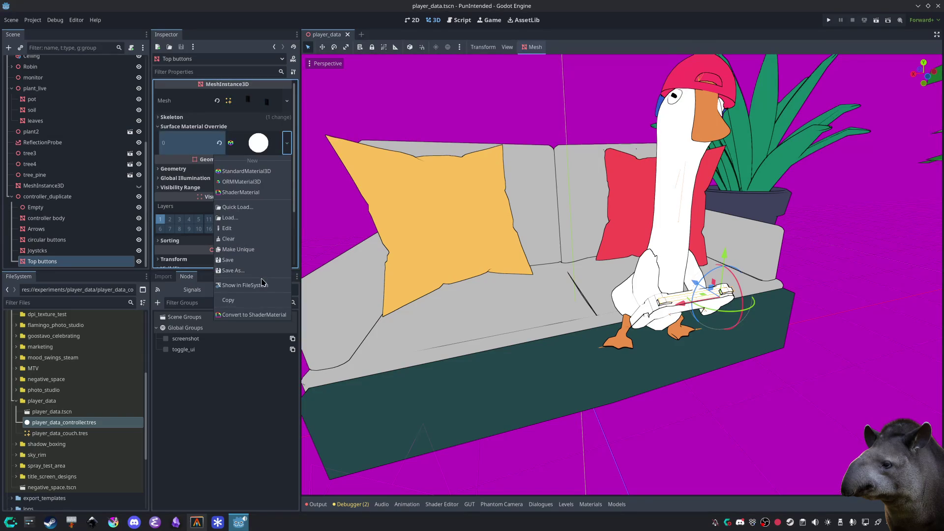
pyautogui.click(259, 249)
pyautogui.click(266, 148)
pyautogui.scroll(-3, 247, 185)
pyautogui.click(189, 176)
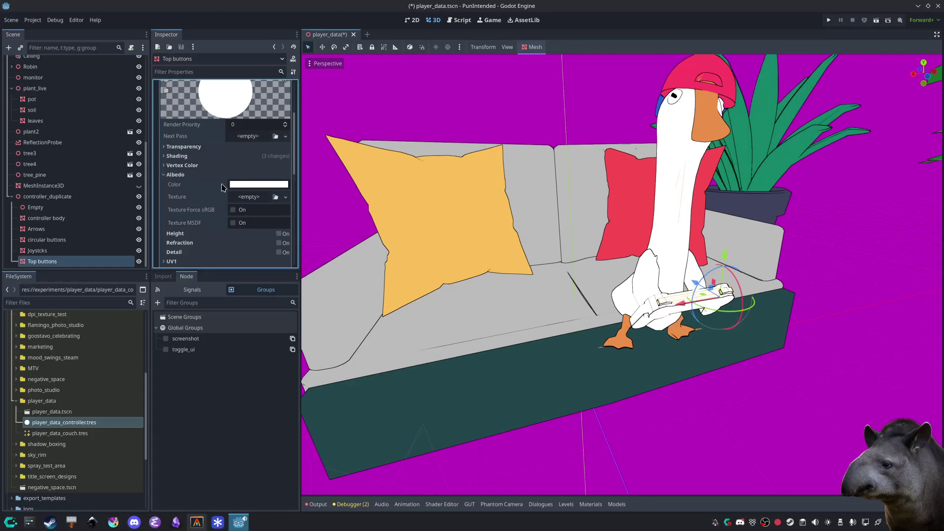
pyautogui.click(241, 186)
pyautogui.moveTo(309, 224); pyautogui.dragTo(304, 498)
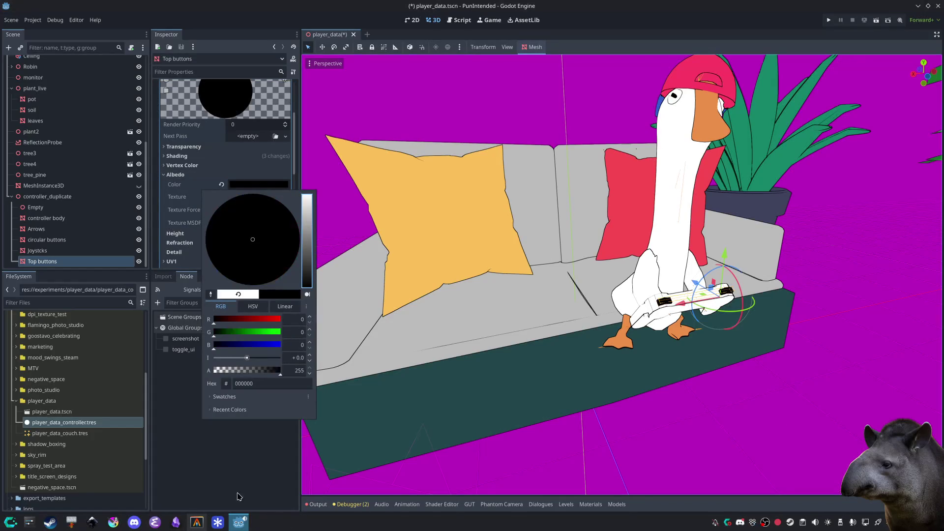
pyautogui.click(241, 478)
# Step: Deselect everything, zoom in on the goose and controller, and save the scene
pyautogui.click(477, 451)
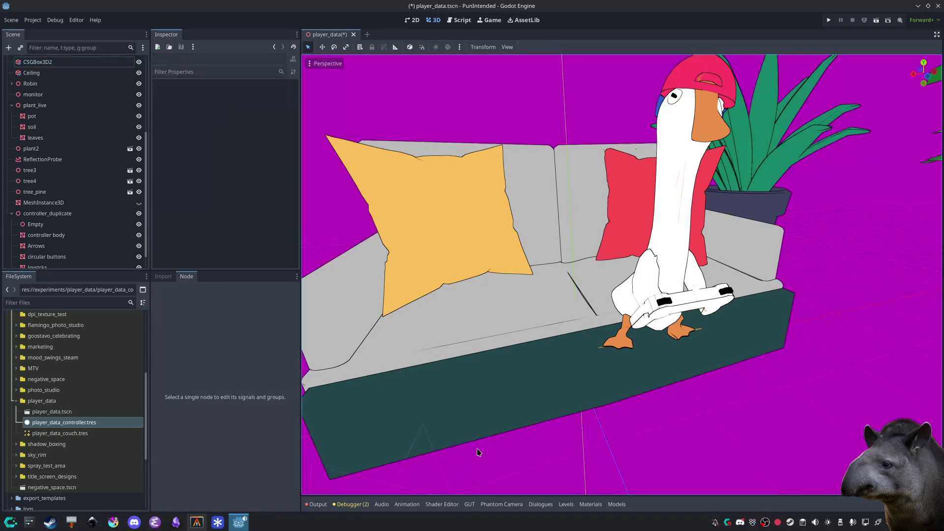
pyautogui.scroll(3, 486, 448)
pyautogui.hotkey('ctrl', 's')
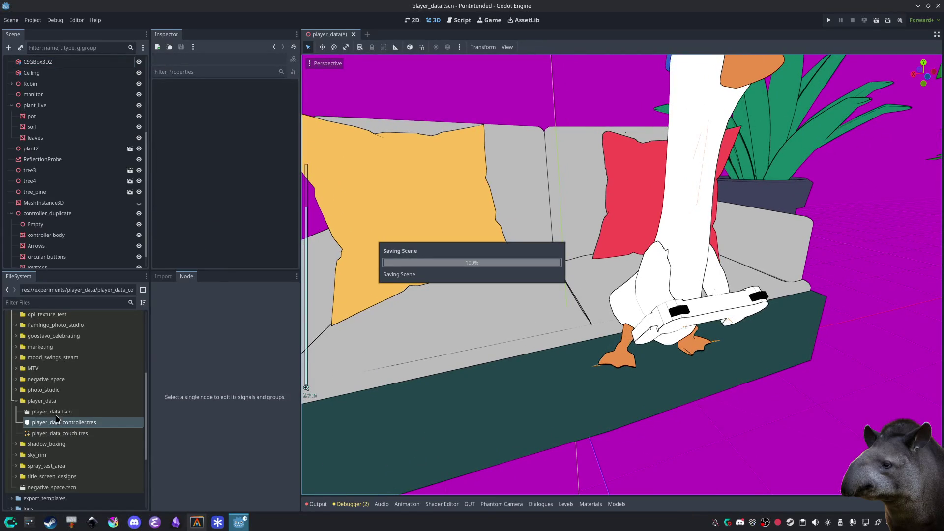
# Step: Change the player_data_controller material's albedo from white to a light bluish grey swatch
pyautogui.click(51, 427)
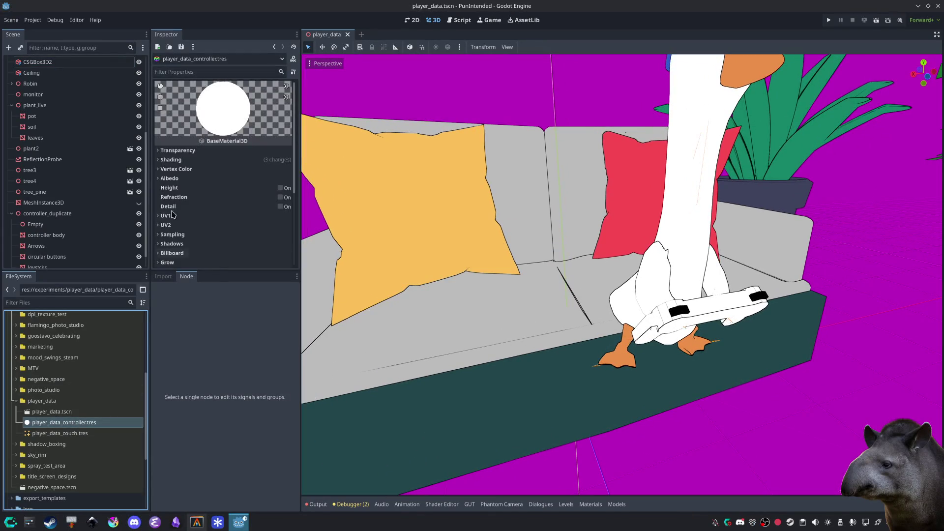
pyautogui.click(169, 178)
pyautogui.click(230, 189)
pyautogui.click(232, 405)
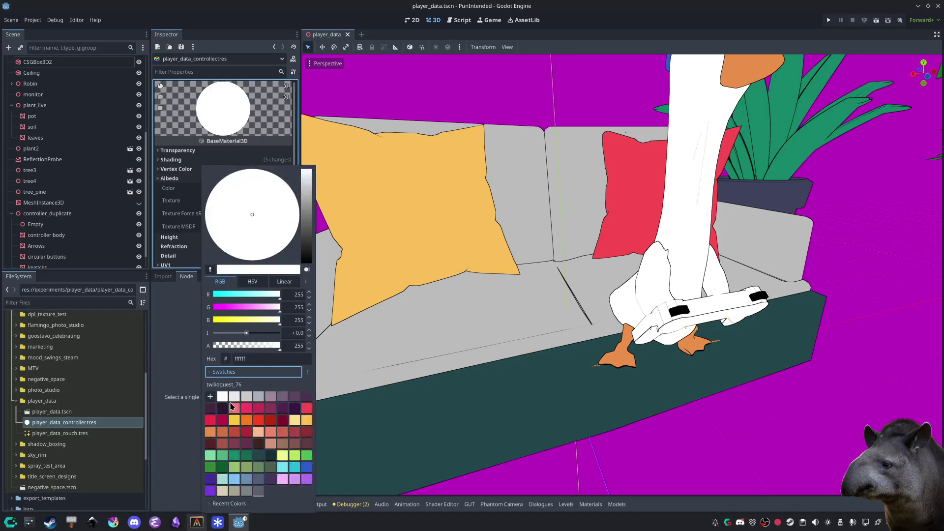
pyautogui.click(233, 398)
pyautogui.click(243, 396)
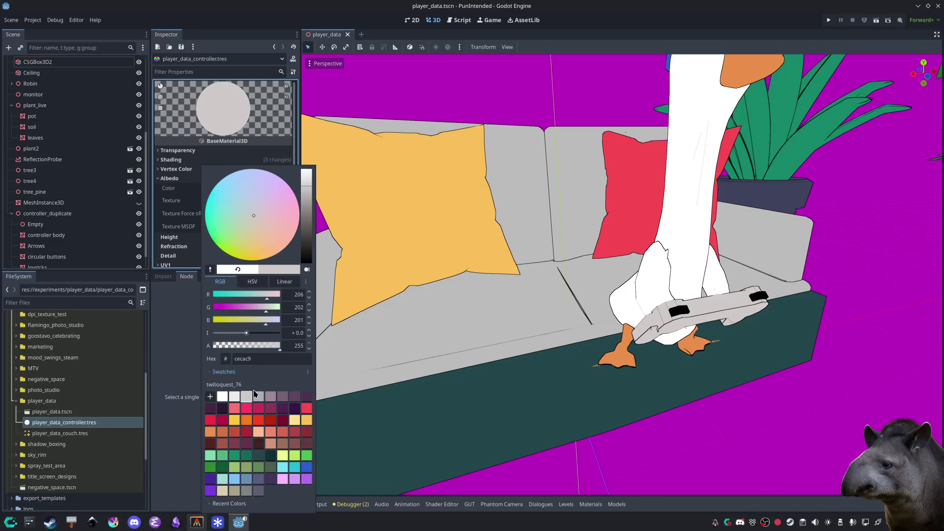
pyautogui.click(258, 396)
pyautogui.click(598, 451)
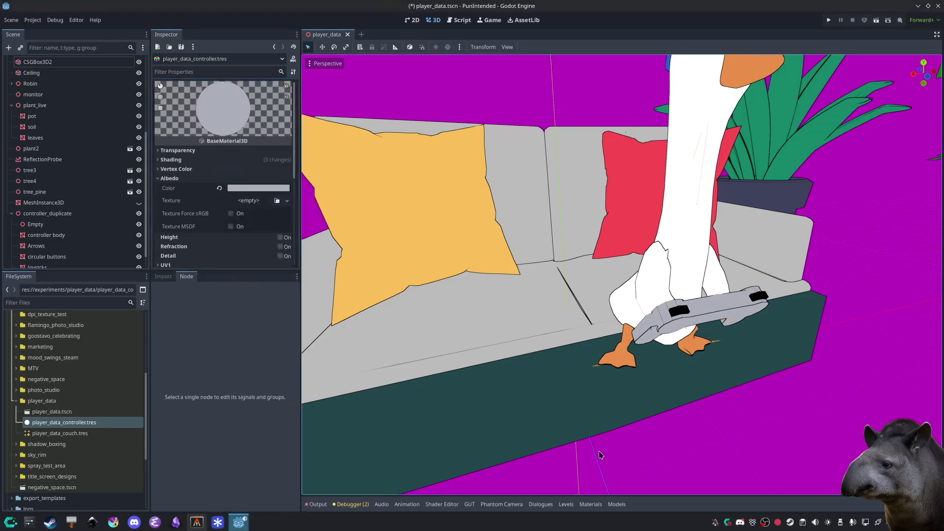
# Step: Clear the selection, save the scene, and select the couch base mesh Couch_001
pyautogui.click(598, 451)
pyautogui.click(598, 451)
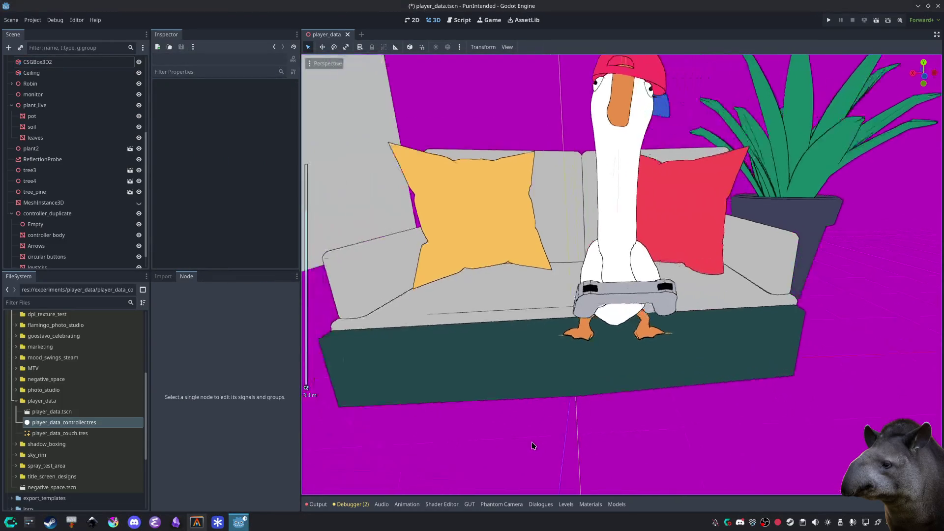
pyautogui.hotkey('ctrl', 's')
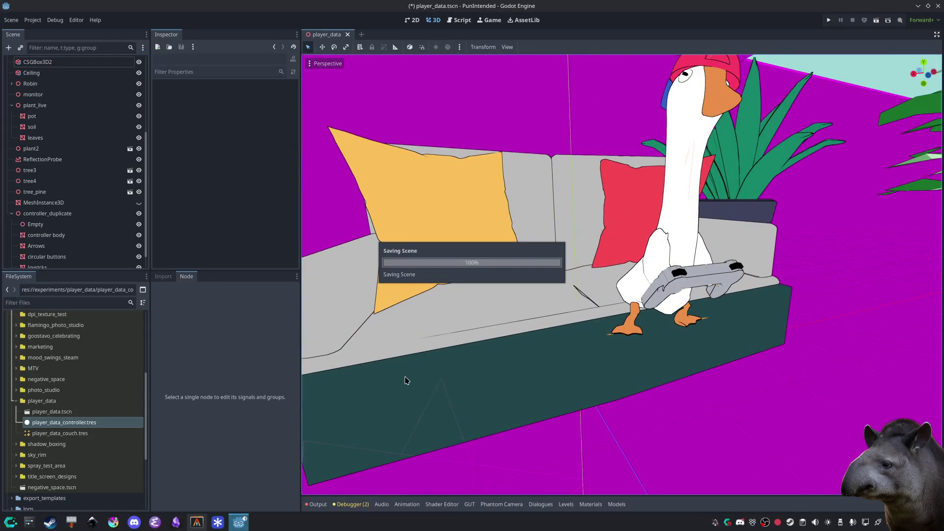
pyautogui.click(429, 387)
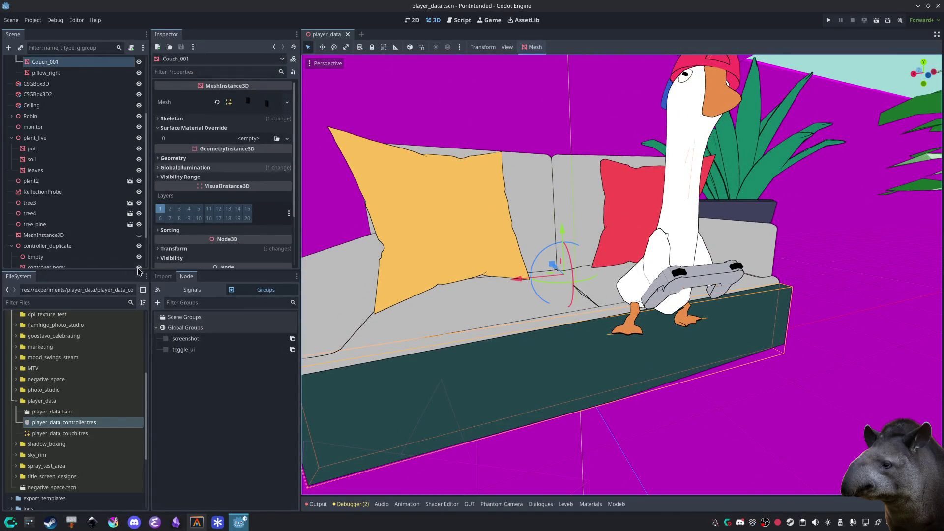
# Step: Select player_data_couch.tres, then the Couch seat mesh to show its material override
pyautogui.click(69, 434)
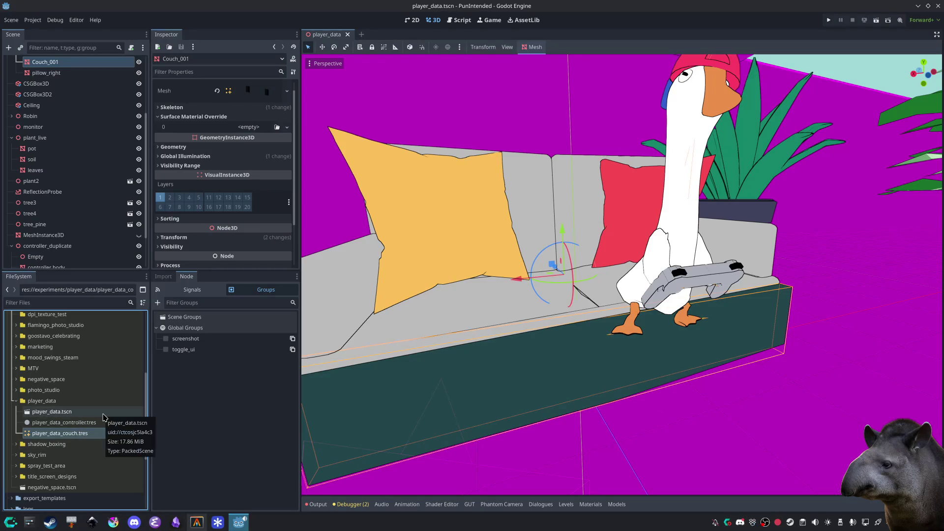
pyautogui.scroll(1, 231, 147)
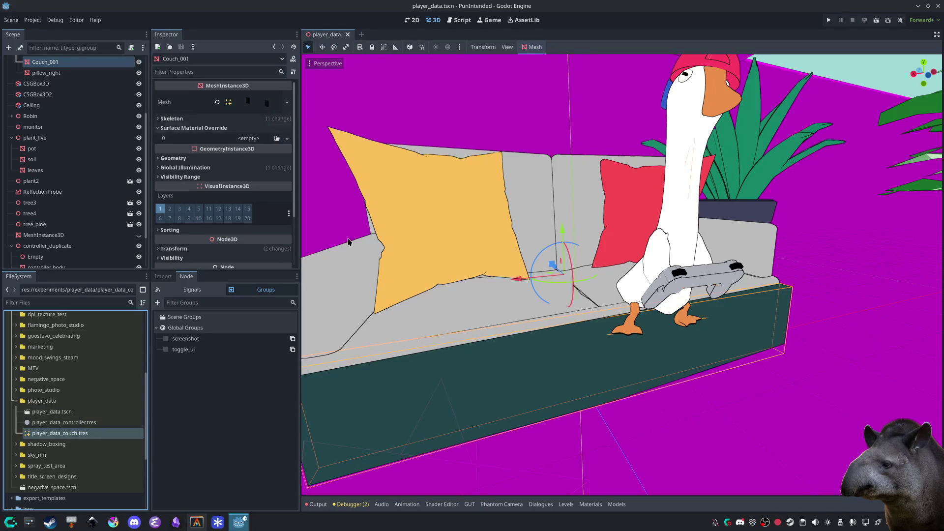
pyautogui.click(446, 320)
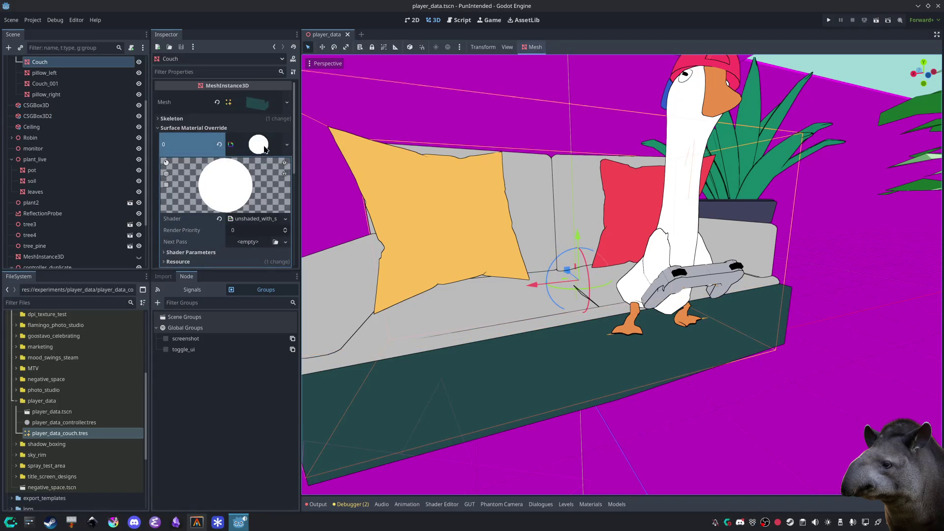
# Step: Save the Couch's override material over player_data_couch.tres, confirming the overwrite, then save the scene
pyautogui.click(287, 145)
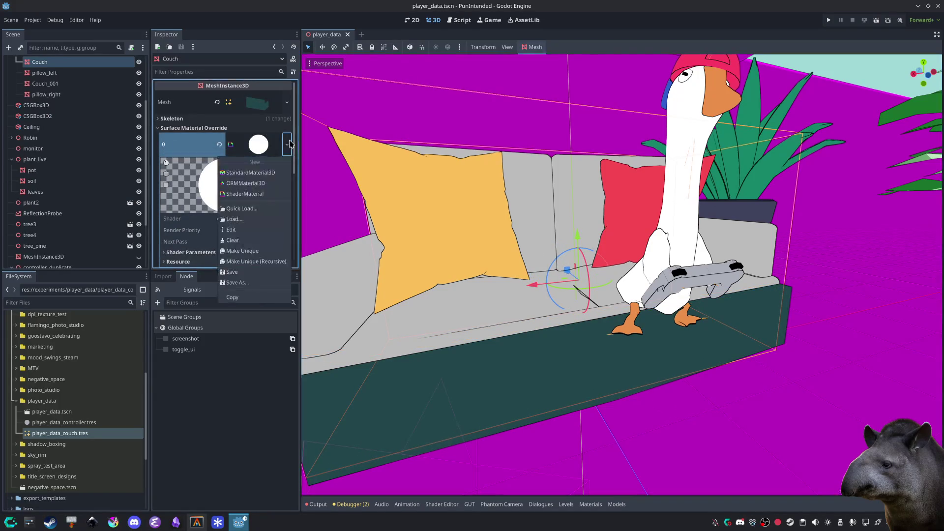
pyautogui.click(248, 282)
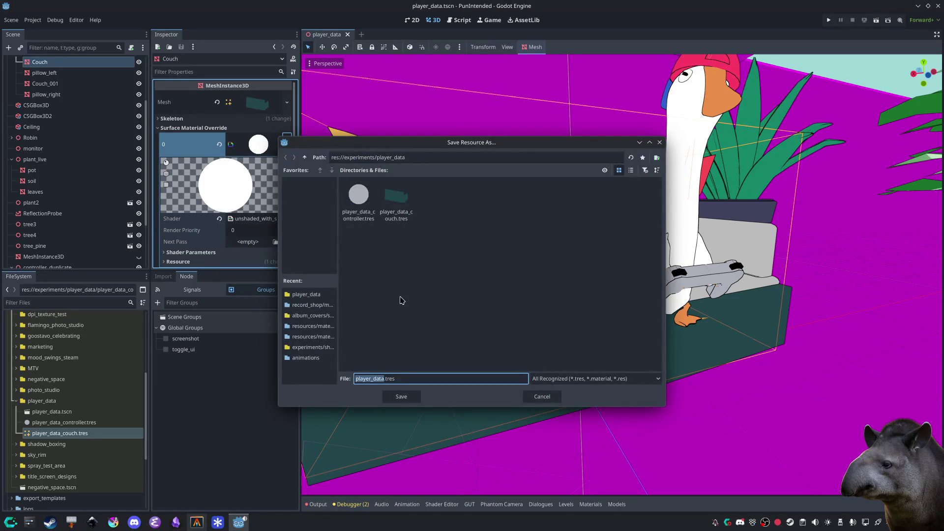
pyautogui.click(396, 202)
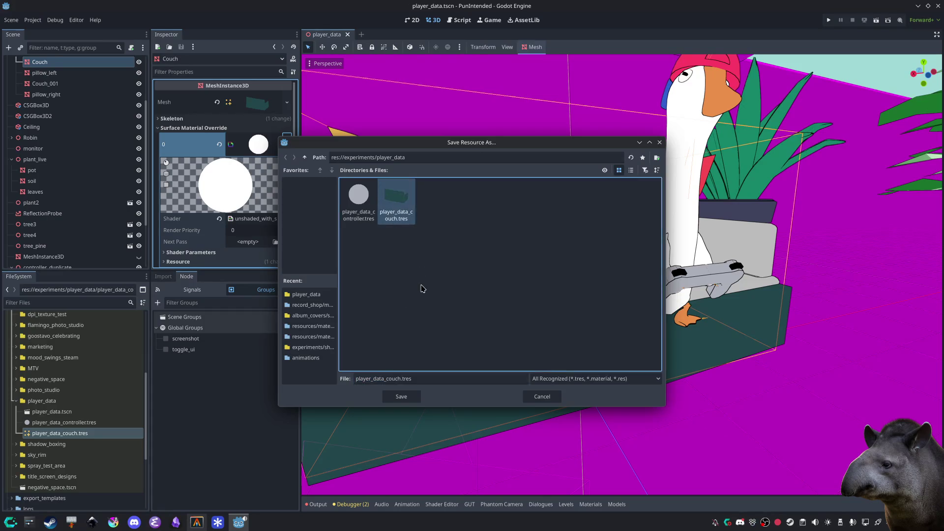
pyautogui.click(401, 397)
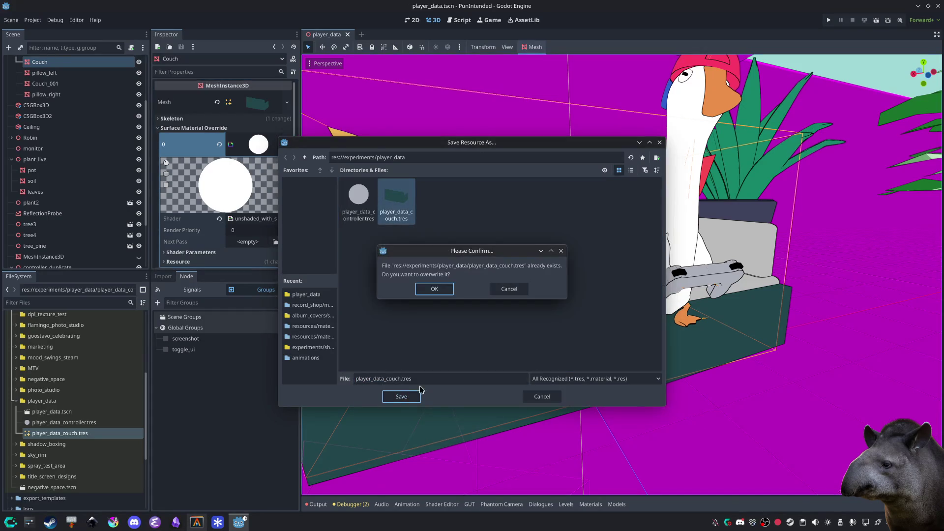
pyautogui.click(434, 289)
pyautogui.hotkey('ctrl', 's')
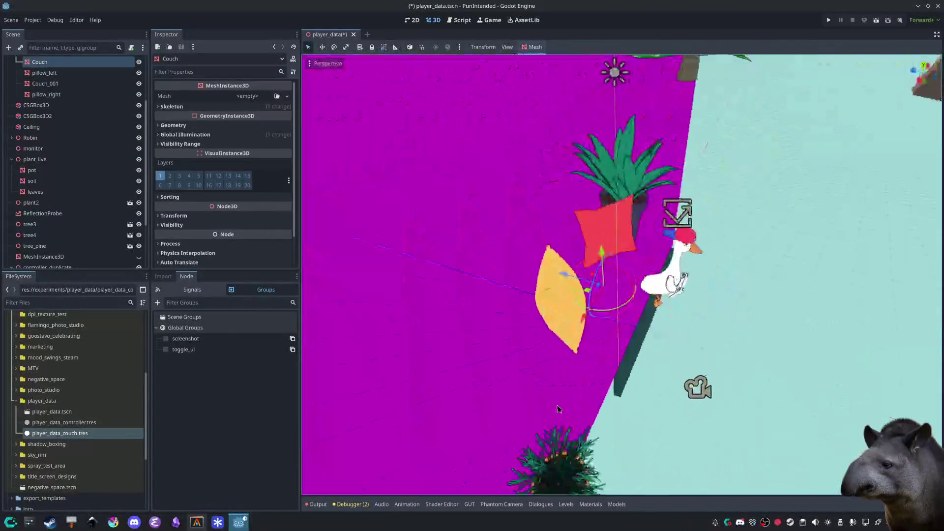
pyautogui.scroll(-1, 110, 159)
# Step: Delete the couch node and its pillows from the player_data scene and save it
pyautogui.scroll(2, 110, 160)
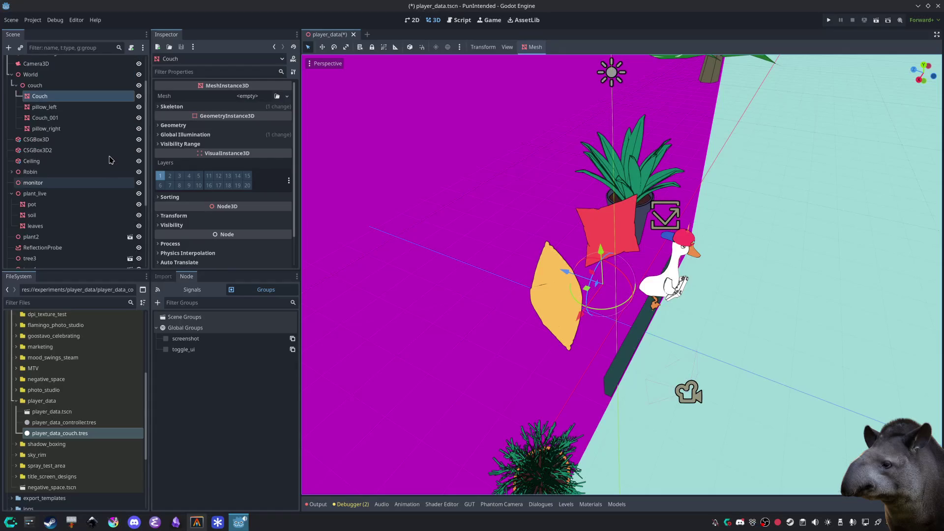
pyautogui.scroll(2, 104, 148)
pyautogui.click(88, 128)
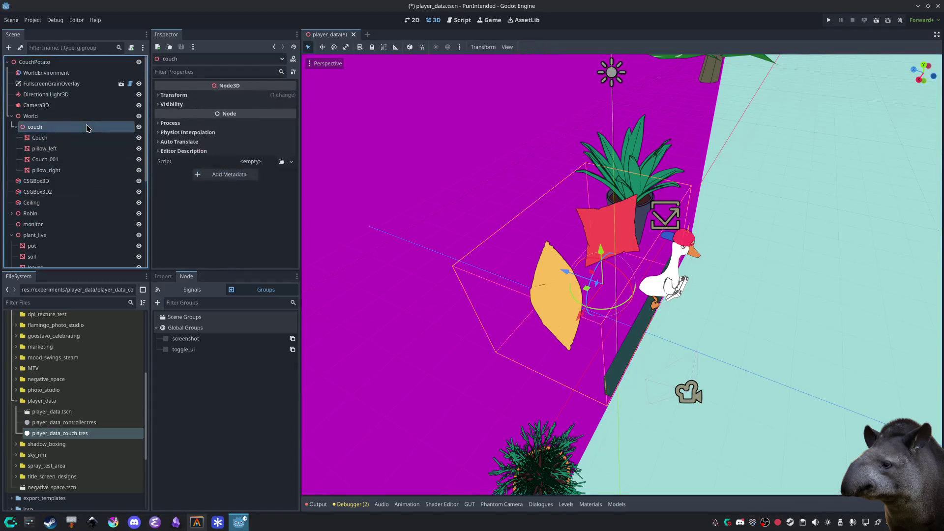
pyautogui.click(82, 139)
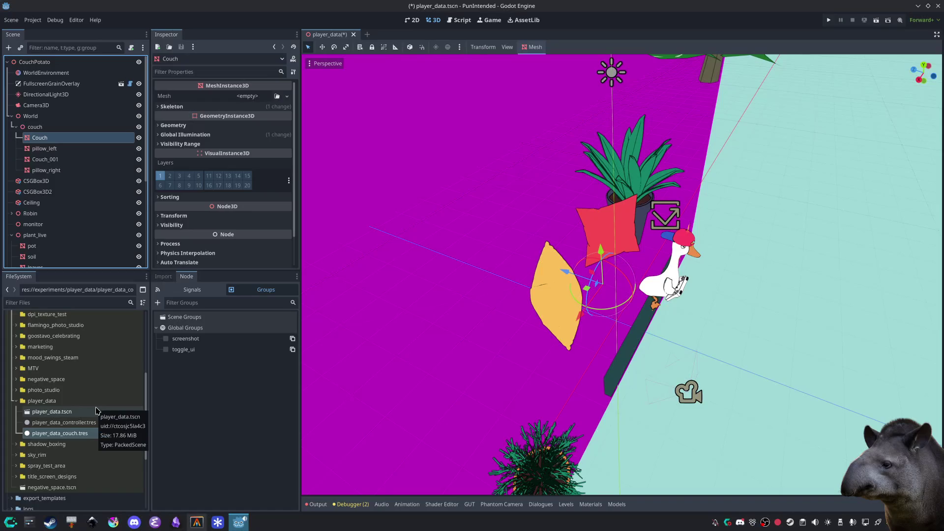
pyautogui.click(78, 126)
pyautogui.press('Delete')
pyautogui.press('Return')
pyautogui.hotkey('ctrl', 's')
pyautogui.click(45, 303)
# Step: Filter files by 'couch' and add couch.glb to the scene with its parts made local
pyautogui.write('couch')
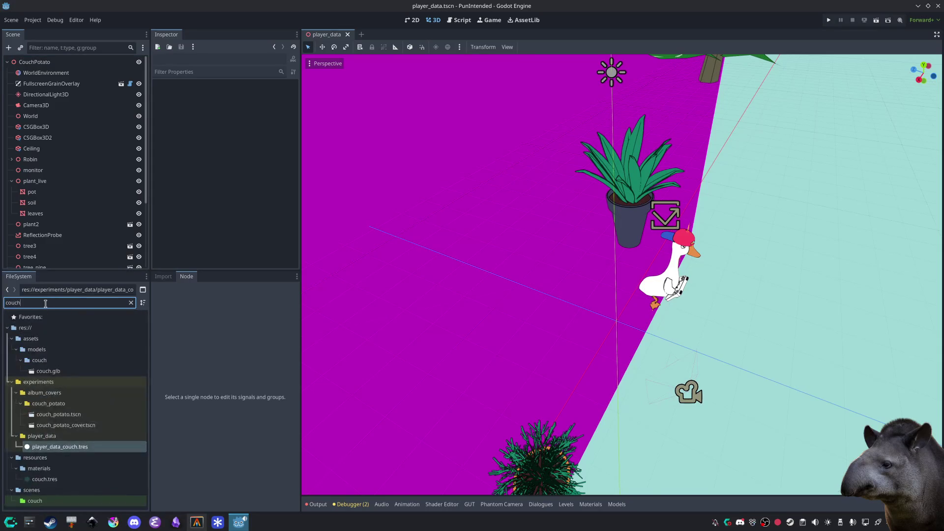
pyautogui.moveTo(58, 375)
pyautogui.mouseDown()
pyautogui.moveTo(542, 268)
pyautogui.moveTo(614, 294)
pyautogui.mouseUp()
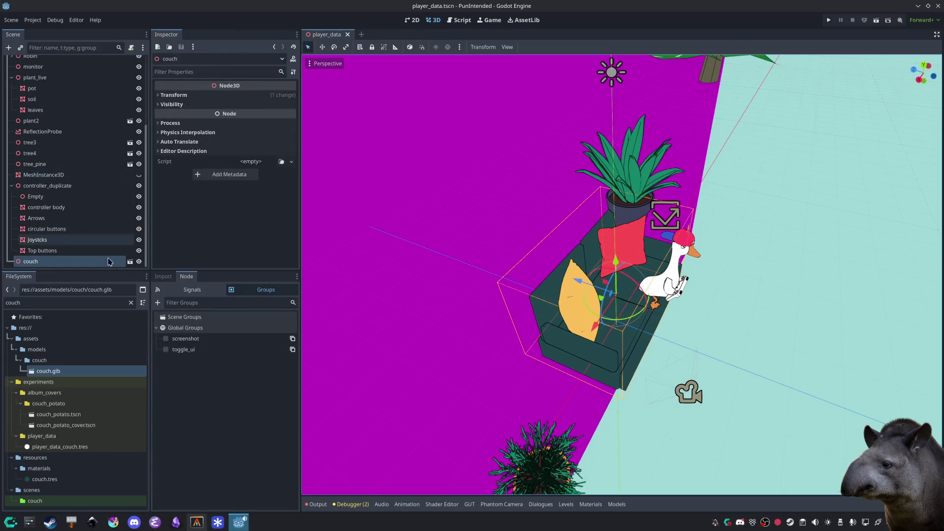
pyautogui.rightClick(109, 264)
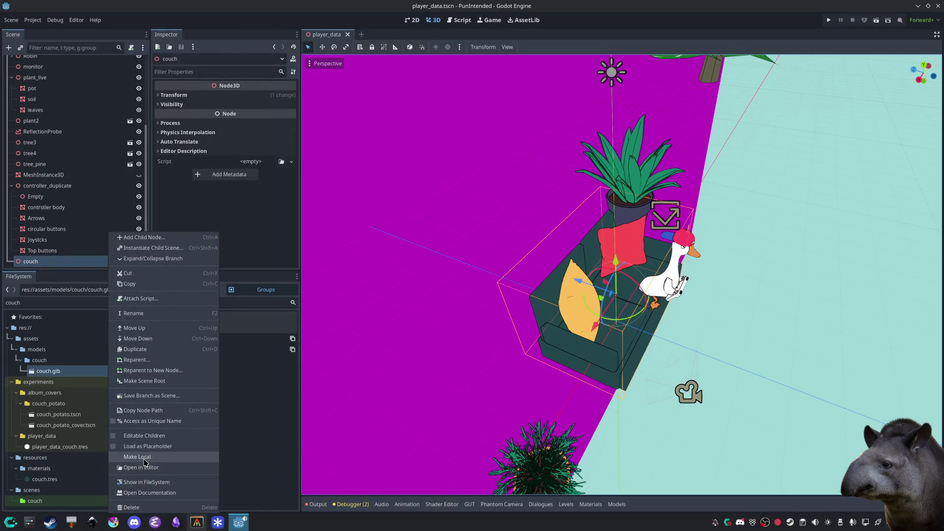
pyautogui.click(137, 457)
# Step: Assign player_data_couch.tres to the Couch mesh's surface material override slot 0
pyautogui.click(35, 229)
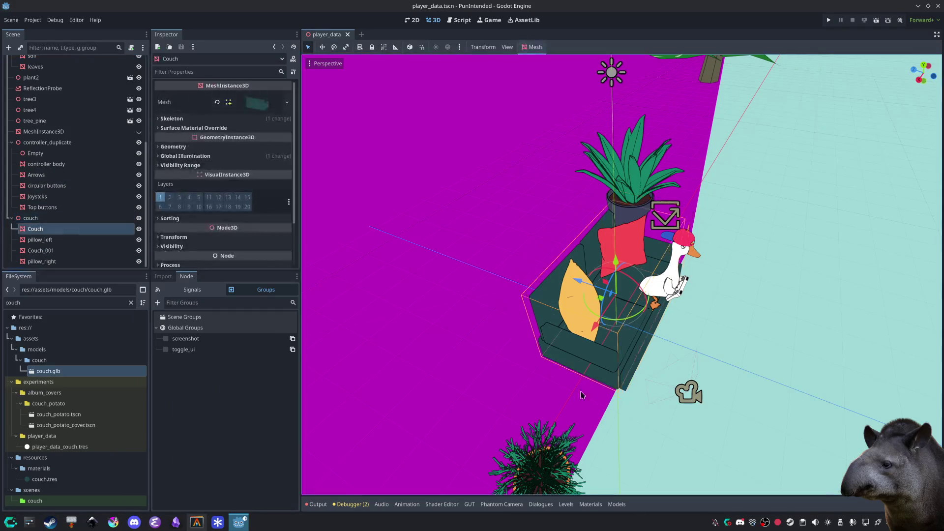
pyautogui.scroll(3, 533, 356)
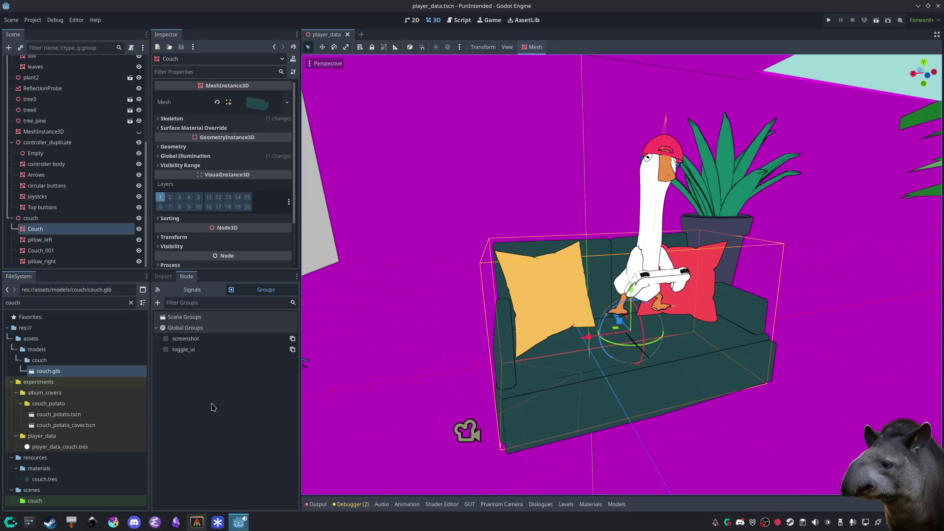
pyautogui.click(82, 446)
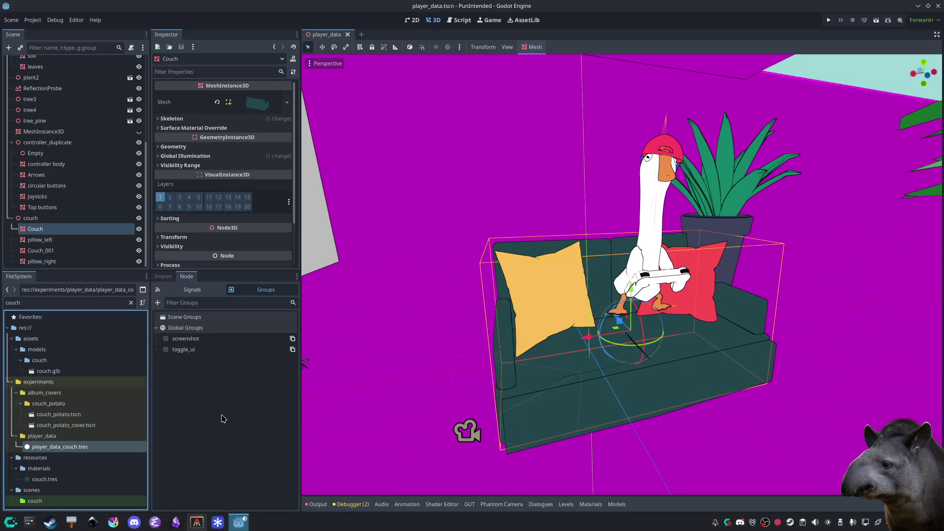
pyautogui.hotkey('ctrl', 'd')
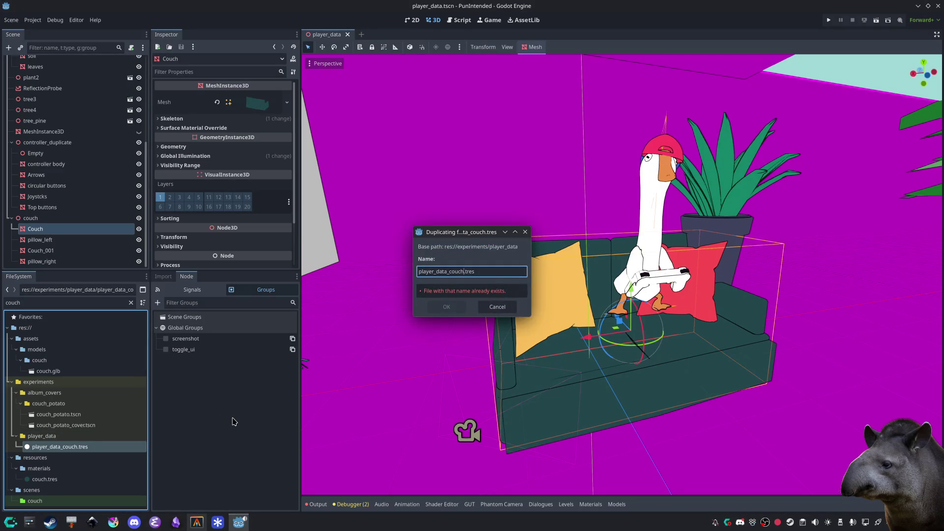
pyautogui.press('Escape')
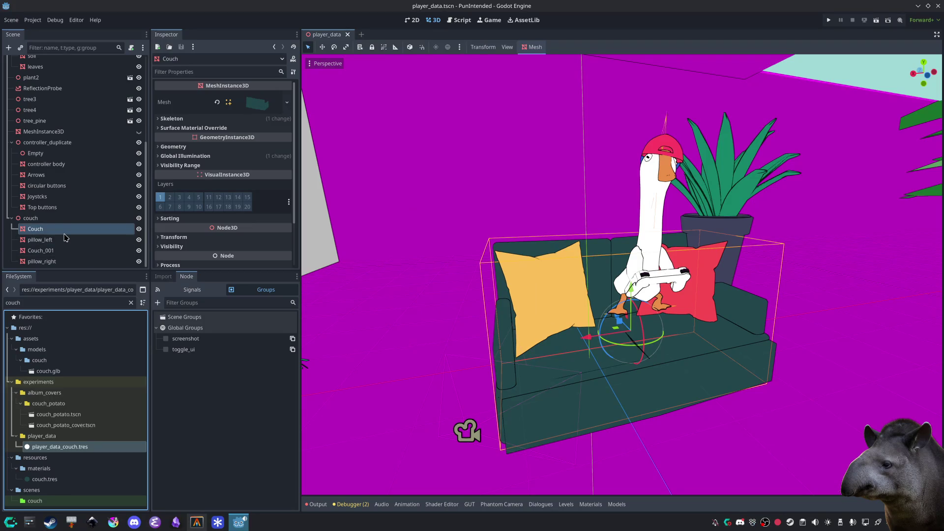
pyautogui.click(195, 128)
pyautogui.moveTo(59, 446)
pyautogui.mouseDown()
pyautogui.moveTo(233, 207)
pyautogui.moveTo(250, 144)
pyautogui.mouseUp()
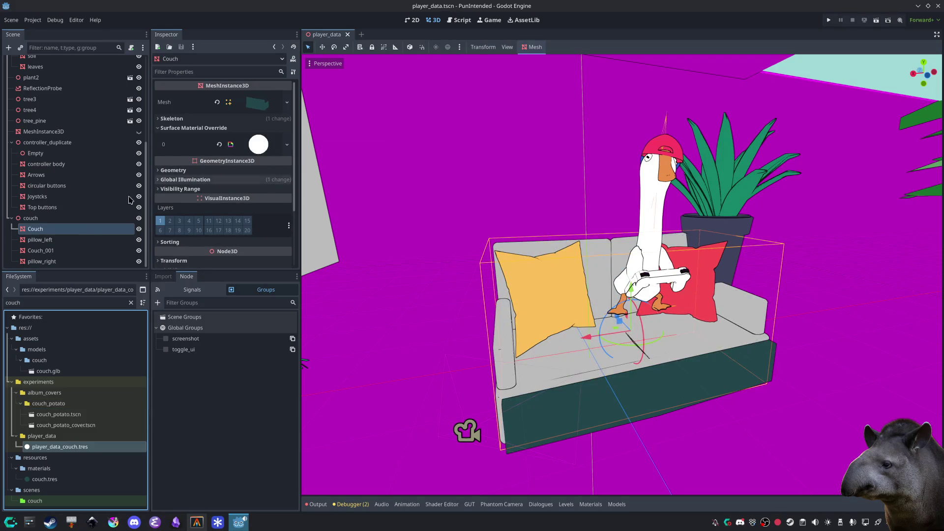
# Step: Apply player_data_couch.tres to Couch_001 as well and save the scene
pyautogui.click(46, 250)
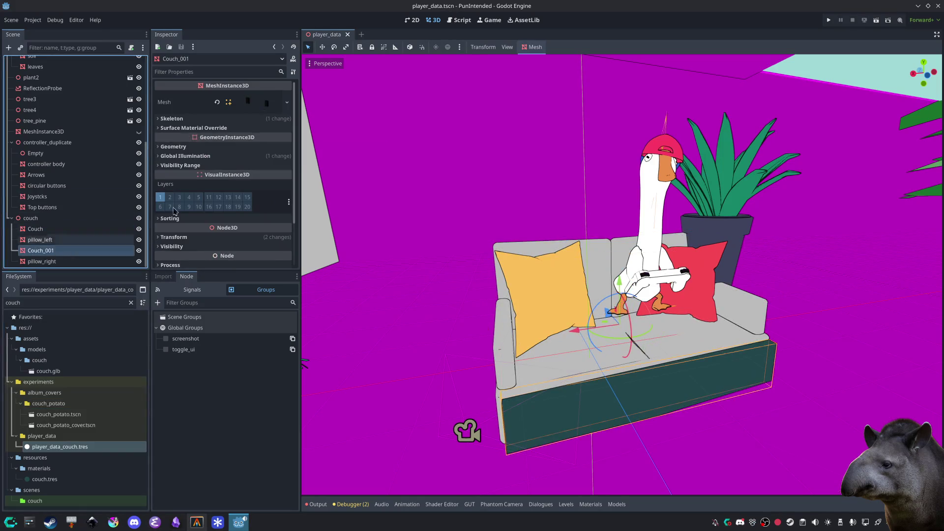
pyautogui.click(216, 128)
pyautogui.moveTo(74, 447)
pyautogui.mouseDown()
pyautogui.moveTo(247, 181)
pyautogui.moveTo(249, 135)
pyautogui.mouseUp()
pyautogui.click(394, 382)
pyautogui.hotkey('ctrl', 's')
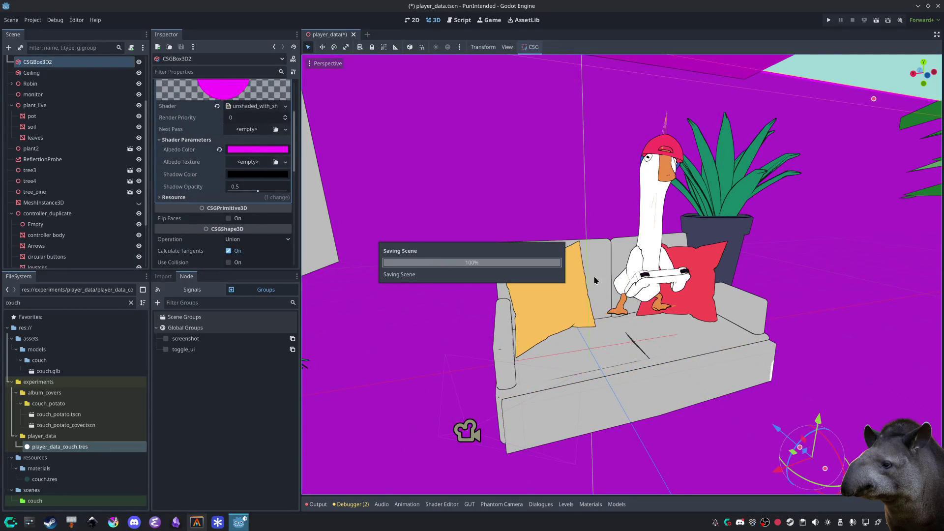
# Step: Move the couch up and toward the camera, then orbit around the goose and couch
pyautogui.scroll(-3, 49, 217)
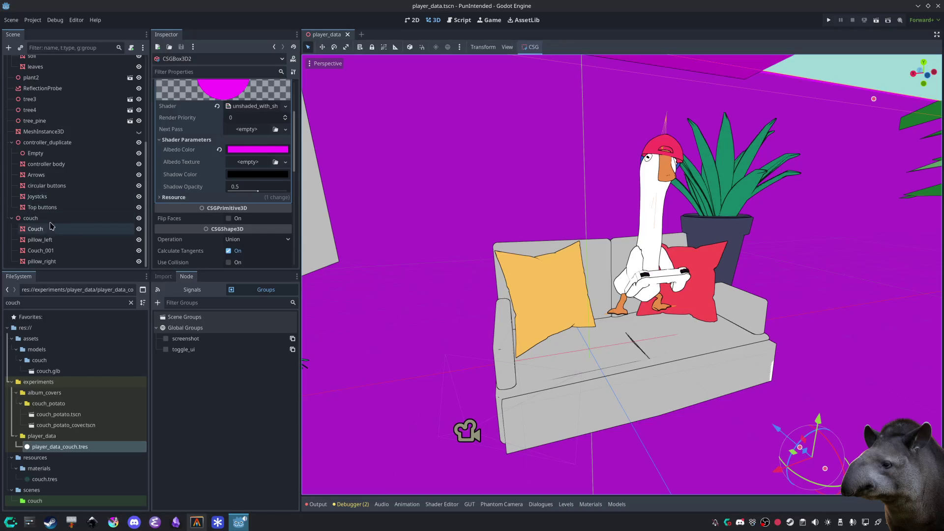
pyautogui.click(49, 219)
pyautogui.moveTo(634, 293); pyautogui.dragTo(611, 319)
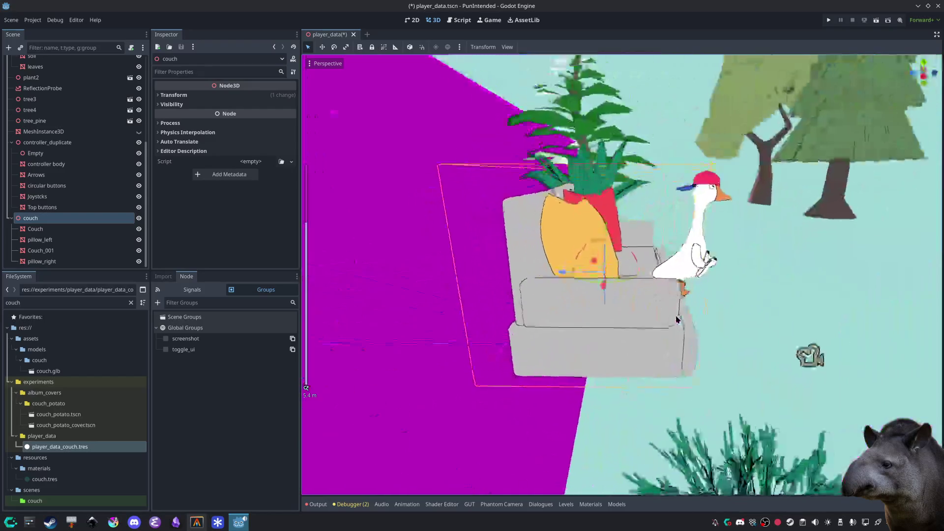
pyautogui.scroll(-2, 610, 317)
pyautogui.scroll(3, 610, 317)
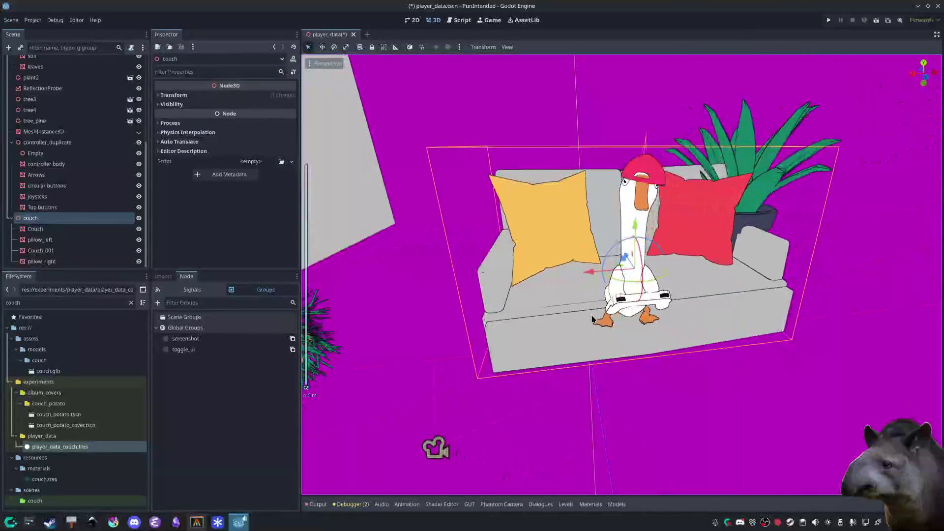
pyautogui.click(590, 317)
pyautogui.moveTo(590, 318)
pyautogui.mouseDown()
pyautogui.moveTo(579, 375)
pyautogui.moveTo(568, 376)
pyautogui.mouseUp()
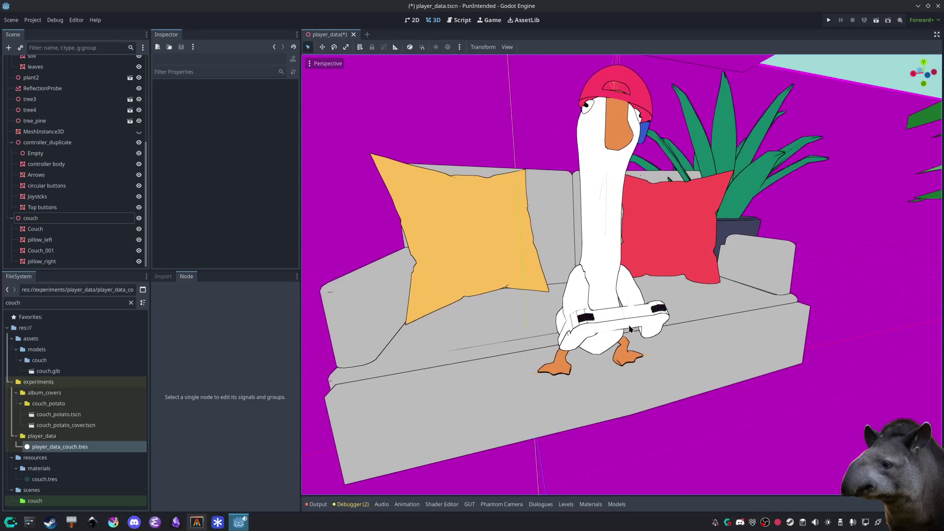
# Step: Set the controller body's albedo colour to grey abafb9 and save the scene
pyautogui.click(654, 329)
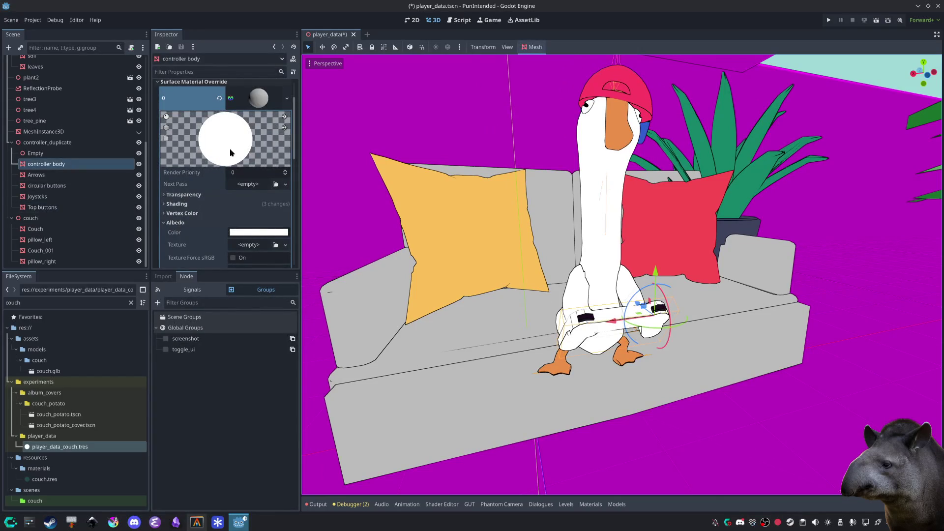
pyautogui.click(245, 233)
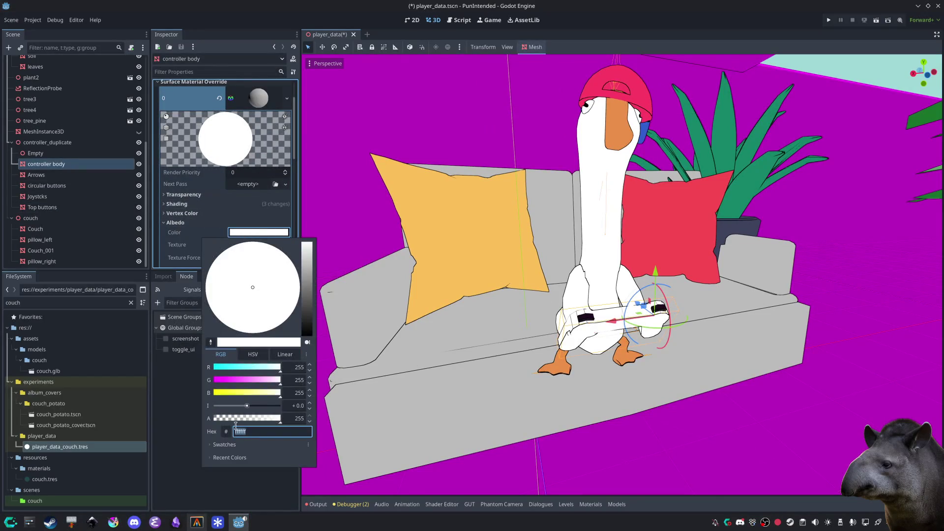
pyautogui.click(229, 446)
pyautogui.click(258, 397)
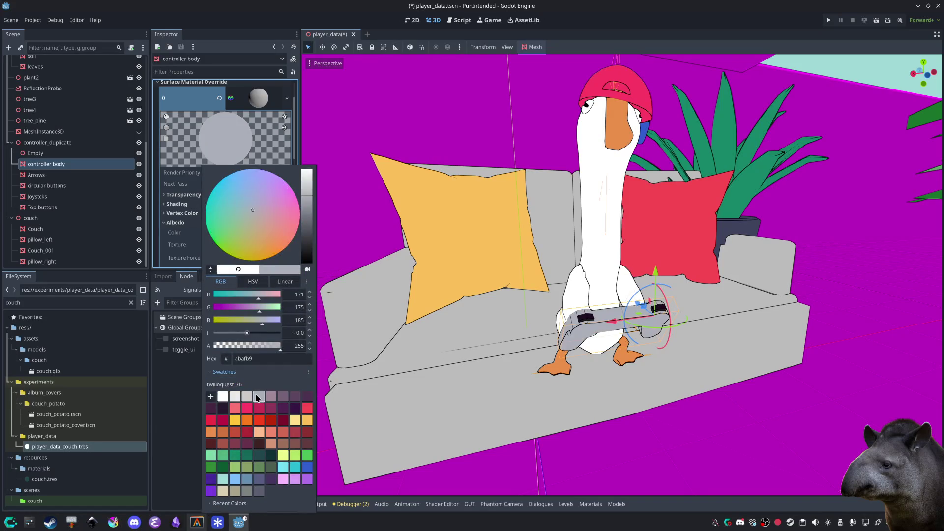
pyautogui.click(196, 392)
pyautogui.click(402, 118)
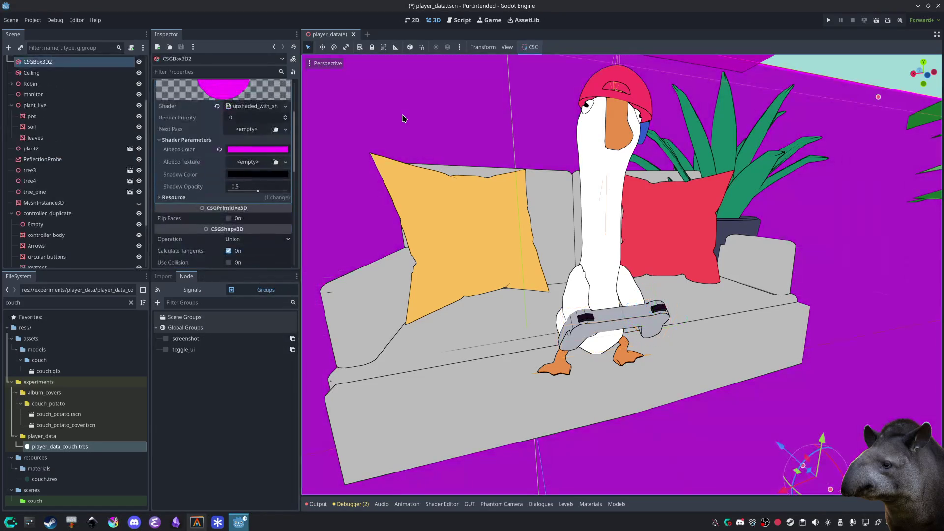
pyautogui.hotkey('ctrl', 's')
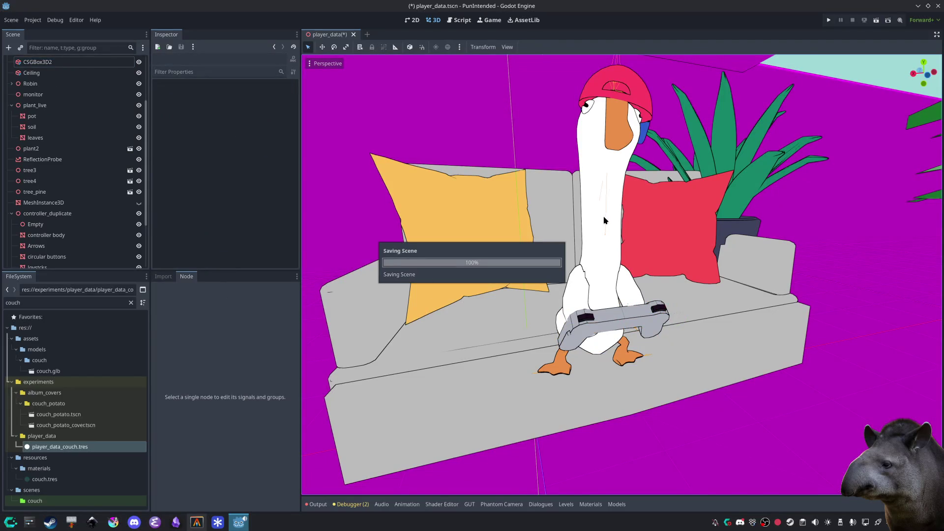
pyautogui.scroll(-8, 604, 217)
pyautogui.click(612, 117)
# Step: Delete the ceiling and the white wall from the scene
pyautogui.press('Delete')
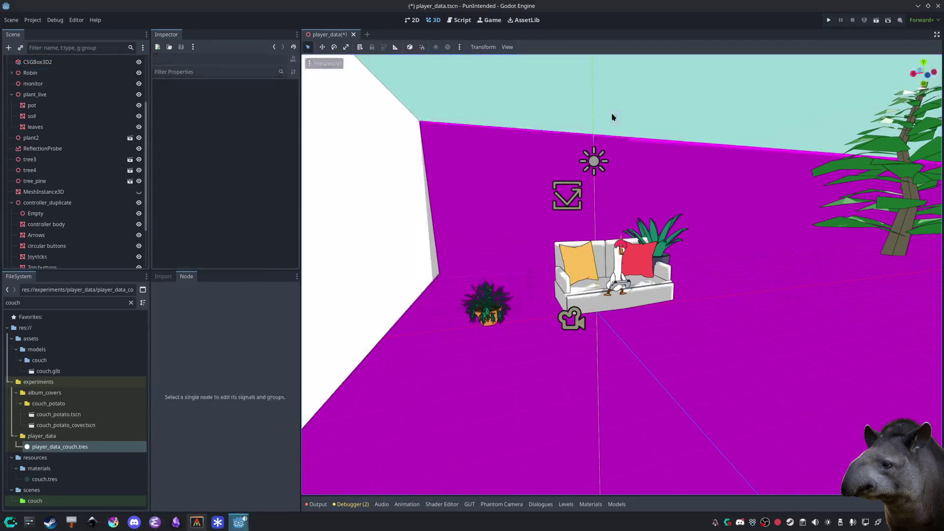
pyautogui.click(392, 212)
pyautogui.press('Delete')
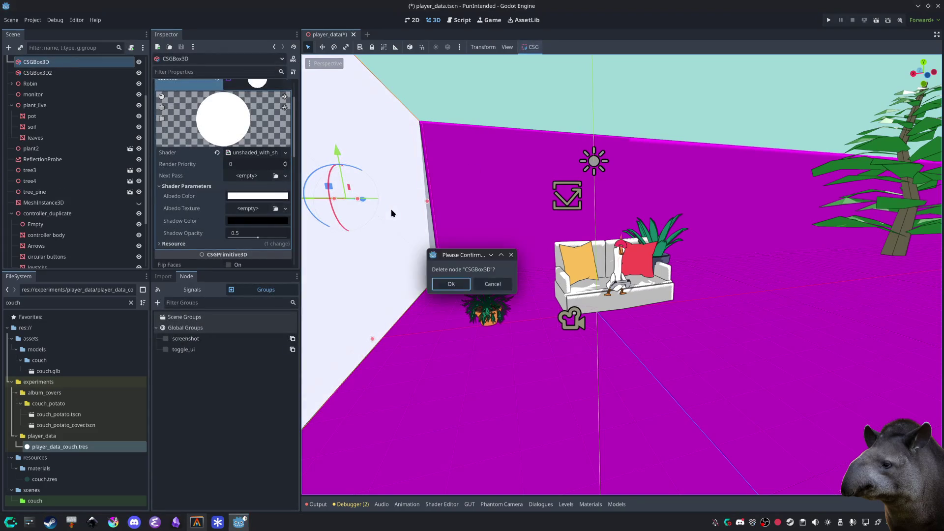
pyautogui.press('Return')
# Step: Stretch the magenta CSGBox3D2 upward along Y until magenta fills the background
pyautogui.click(437, 189)
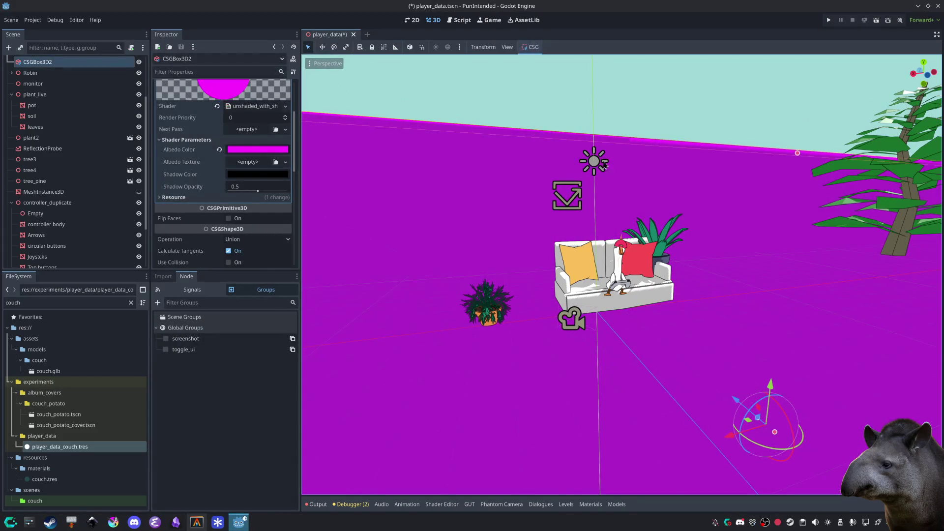
pyautogui.moveTo(797, 153); pyautogui.dragTo(806, 73)
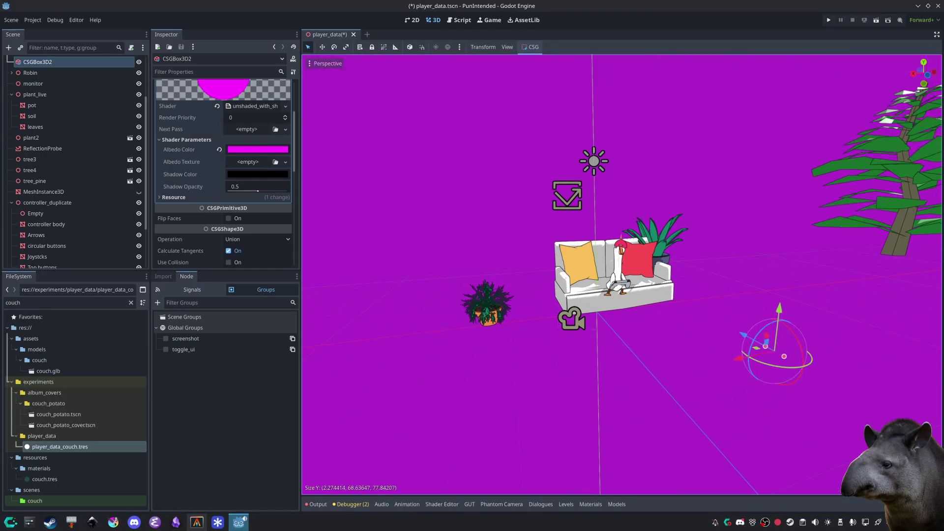
pyautogui.scroll(5, 701, 344)
pyautogui.click(681, 394)
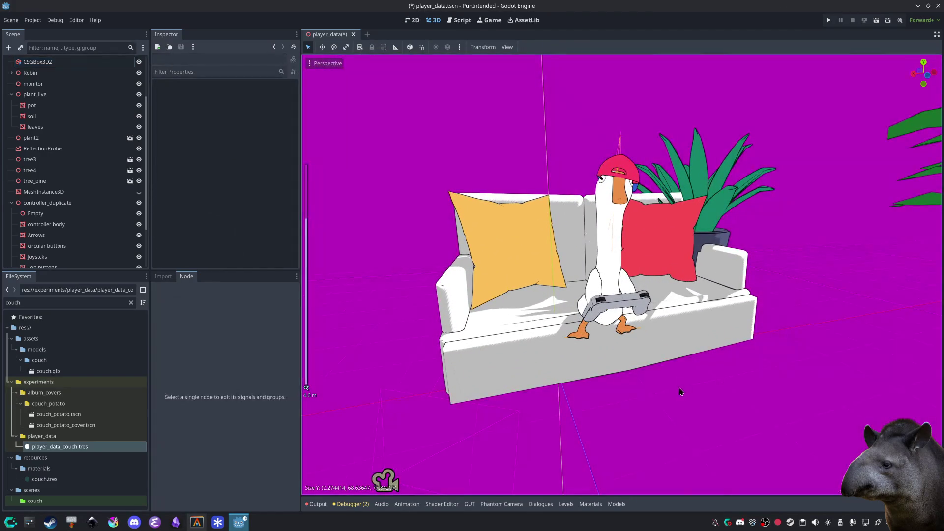
pyautogui.moveTo(683, 390)
pyautogui.mouseDown()
pyautogui.moveTo(632, 438)
pyautogui.moveTo(569, 417)
pyautogui.moveTo(681, 405)
pyautogui.moveTo(634, 376)
pyautogui.mouseUp()
pyautogui.scroll(3, 629, 388)
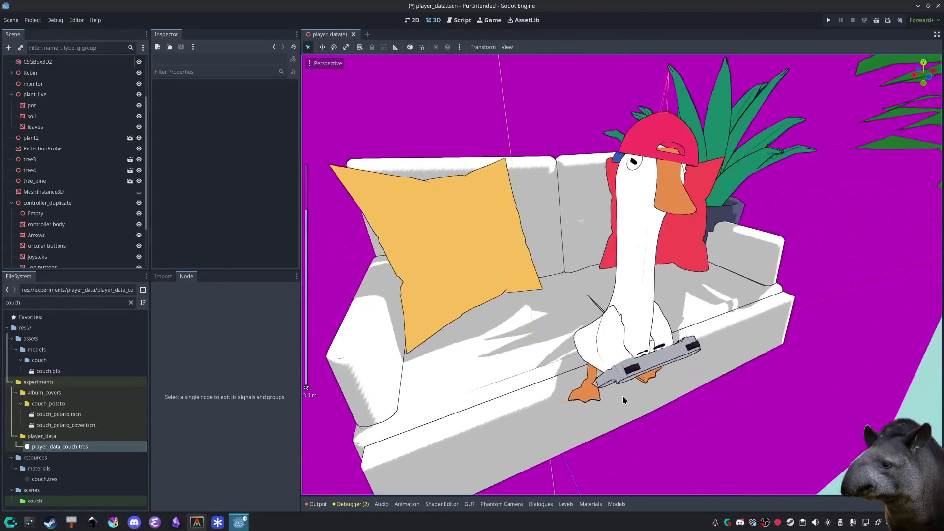
pyautogui.moveTo(598, 409); pyautogui.dragTo(605, 404)
pyautogui.scroll(3, 60, 126)
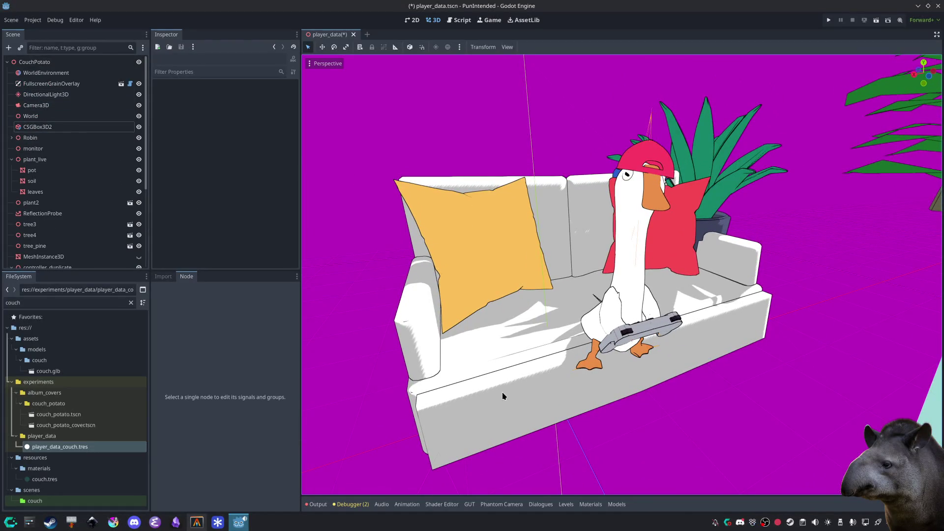
# Step: Open the couch material's shader parameters and experiment with Shadow Opacity values
pyautogui.click(490, 364)
pyautogui.click(259, 141)
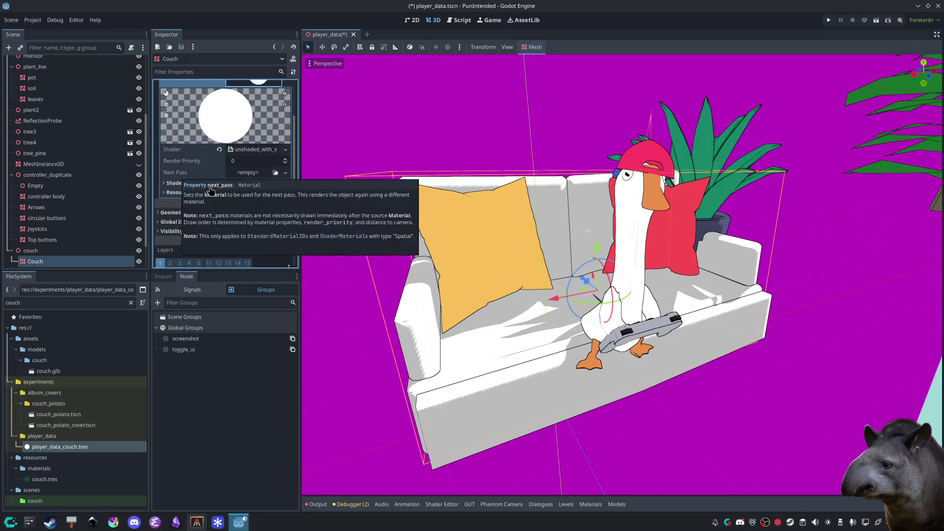
pyautogui.click(204, 183)
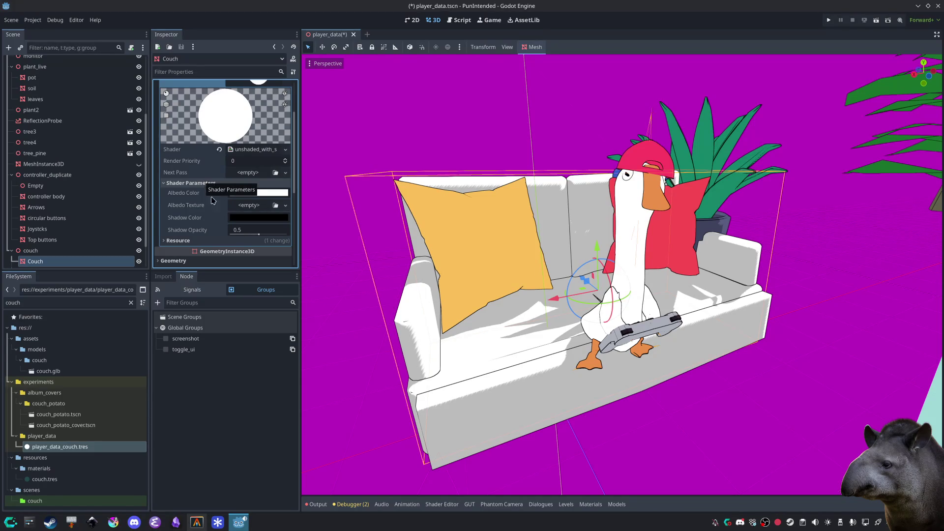
pyautogui.moveTo(259, 234); pyautogui.dragTo(229, 235)
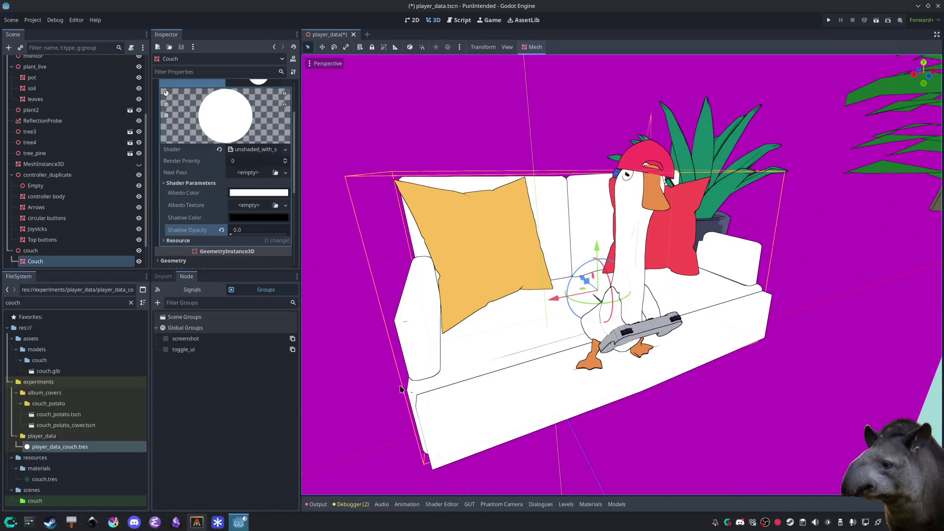
pyautogui.click(231, 240)
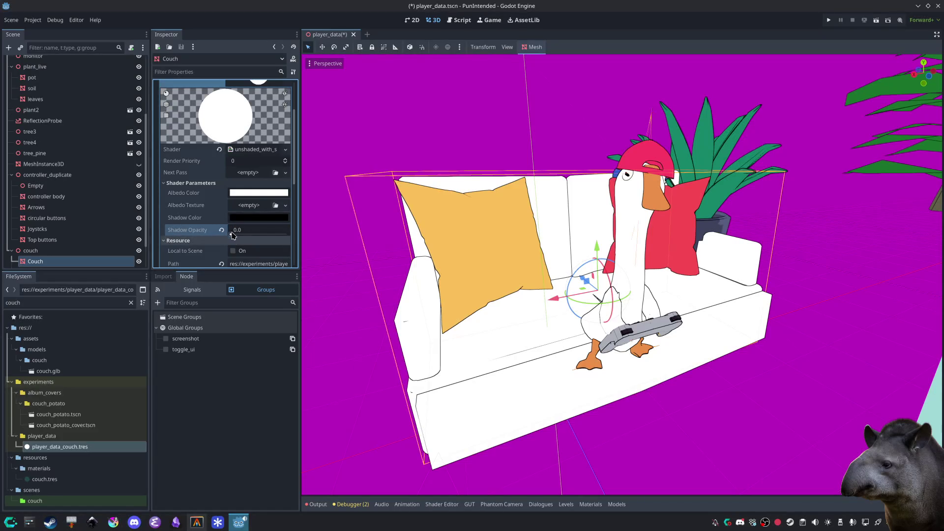
pyautogui.moveTo(231, 234); pyautogui.dragTo(247, 239)
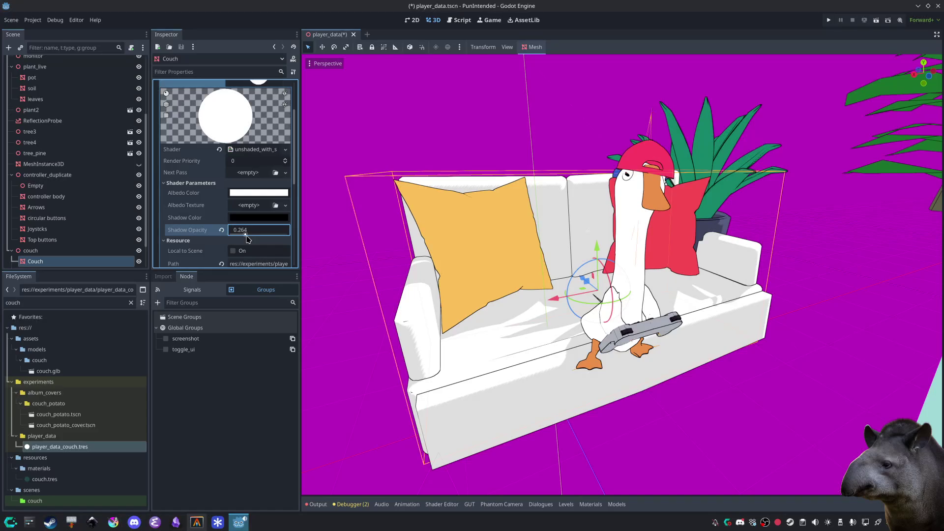
pyautogui.moveTo(443, 270)
pyautogui.mouseDown()
pyautogui.moveTo(598, 281)
pyautogui.moveTo(723, 323)
pyautogui.moveTo(590, 309)
pyautogui.mouseUp()
pyautogui.scroll(3, 728, 318)
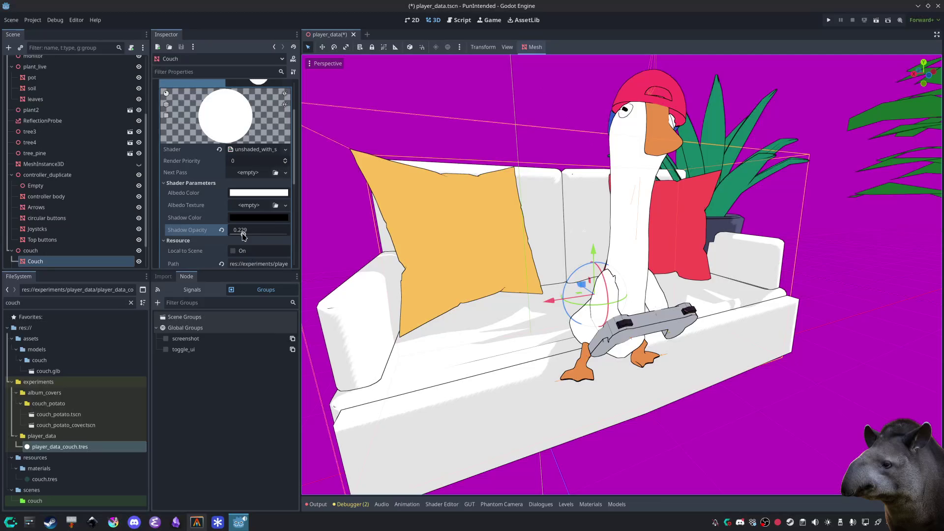
# Step: Set the couch's Shadow Opacity to about 0.063 and save the scene
pyautogui.click(221, 230)
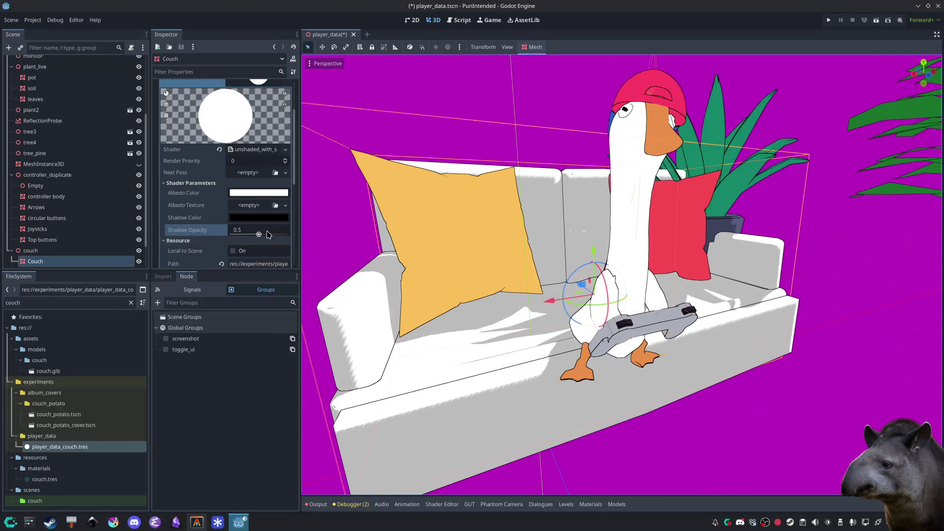
pyautogui.moveTo(259, 234)
pyautogui.mouseDown()
pyautogui.moveTo(230, 235)
pyautogui.moveTo(238, 239)
pyautogui.mouseUp()
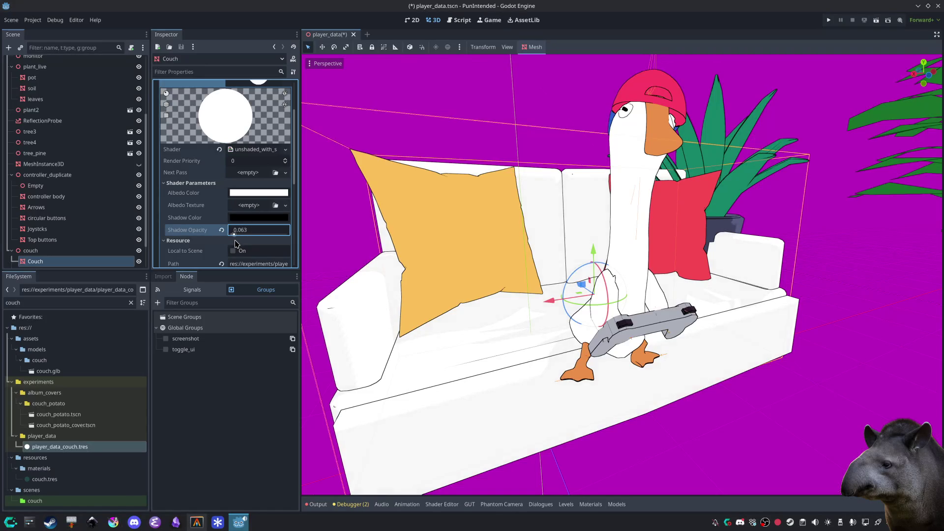
pyautogui.moveTo(604, 376)
pyautogui.mouseDown()
pyautogui.moveTo(600, 422)
pyautogui.moveTo(544, 432)
pyautogui.moveTo(554, 403)
pyautogui.mouseUp()
pyautogui.moveTo(564, 368)
pyautogui.mouseDown()
pyautogui.moveTo(560, 415)
pyautogui.moveTo(685, 453)
pyautogui.mouseUp()
pyautogui.click(679, 449)
pyautogui.click(680, 445)
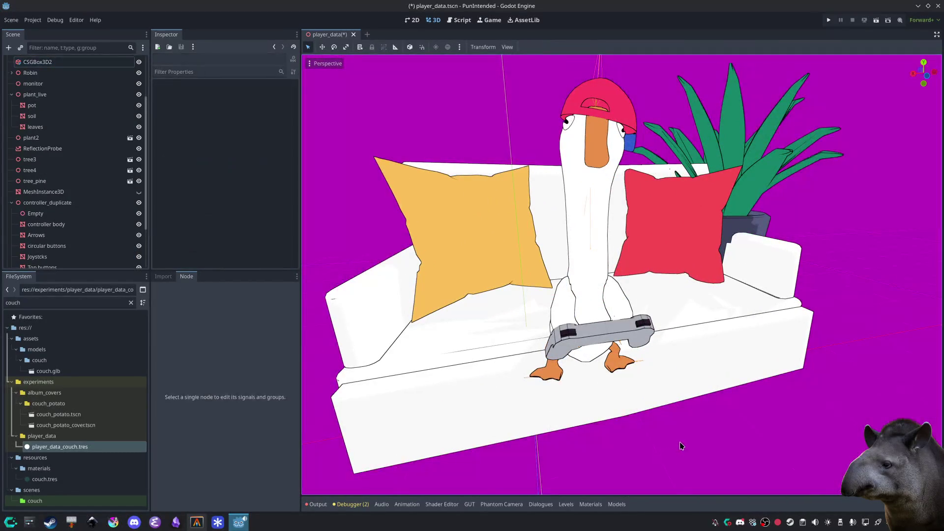
pyautogui.hotkey('ctrl', 's')
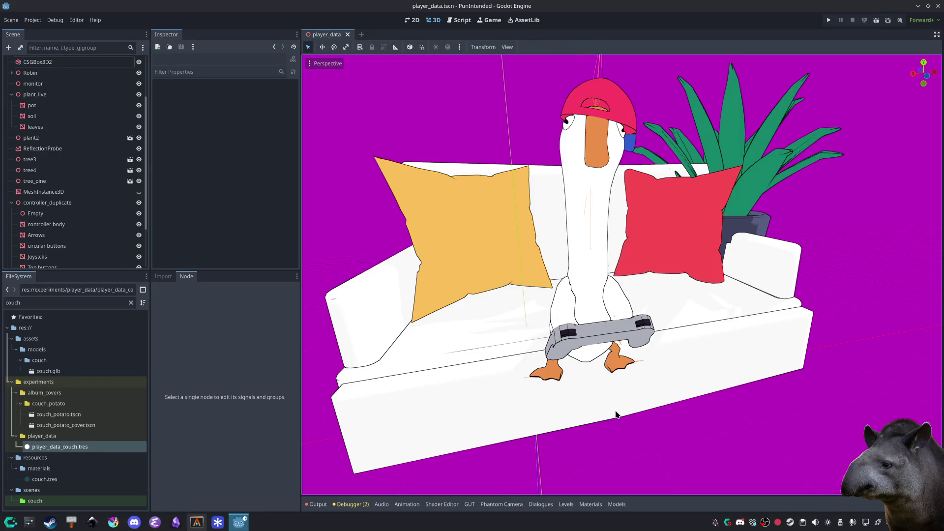
pyautogui.moveTo(615, 415); pyautogui.dragTo(624, 412)
# Step: Open the albedo colour palette of the player_data_couch.tres material
pyautogui.click(515, 243)
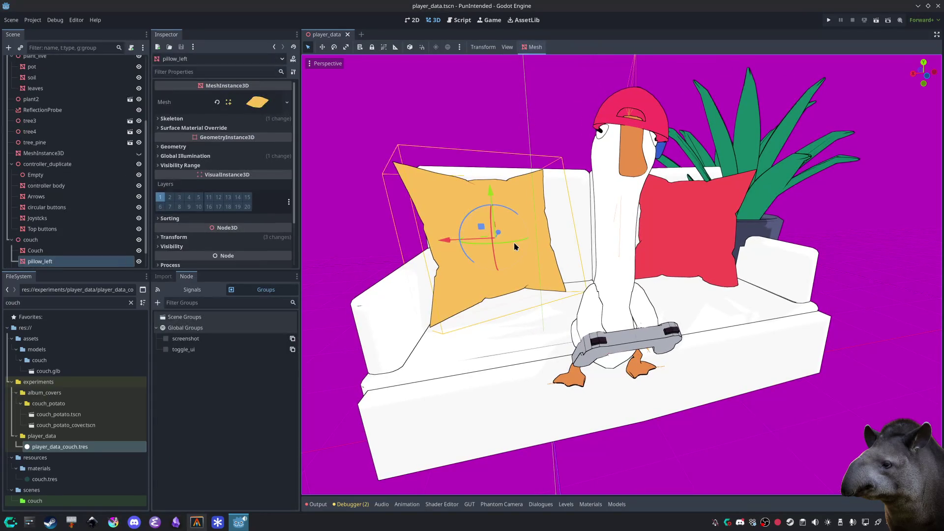
pyautogui.click(494, 358)
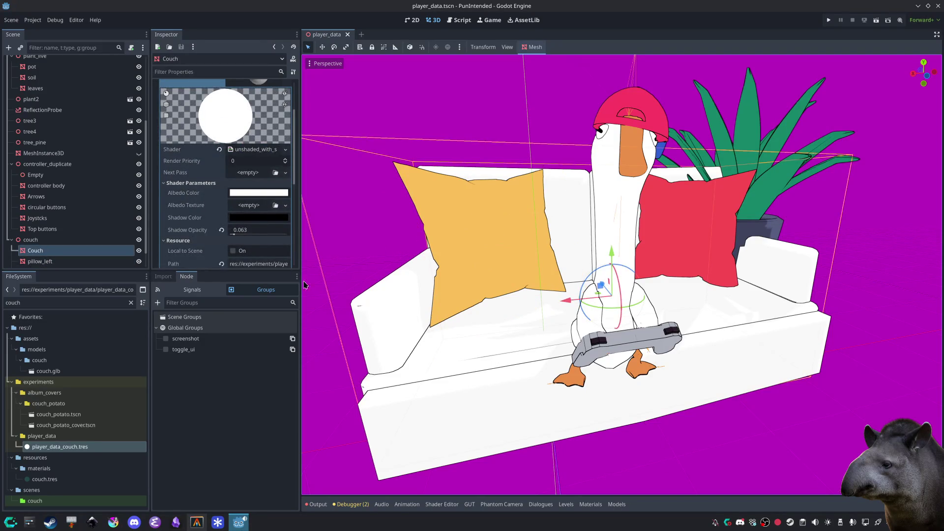
pyautogui.scroll(-1, 81, 159)
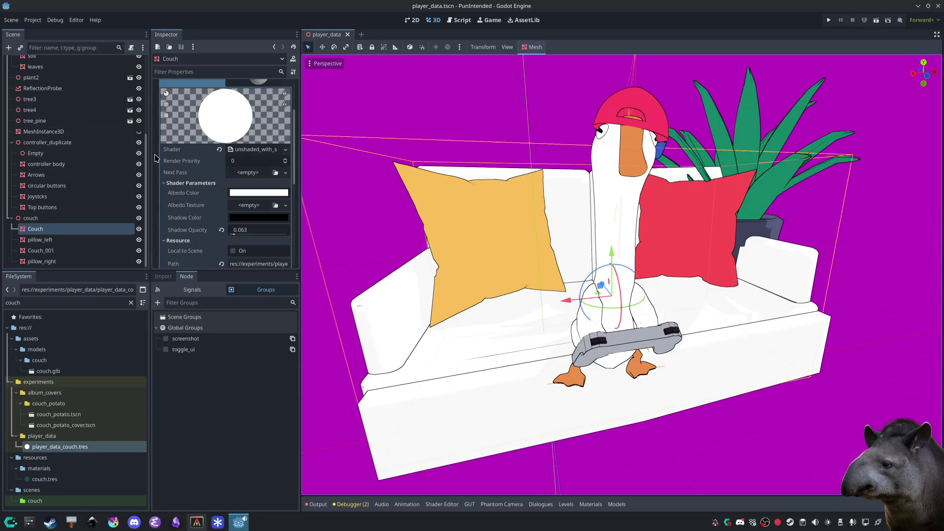
pyautogui.click(258, 192)
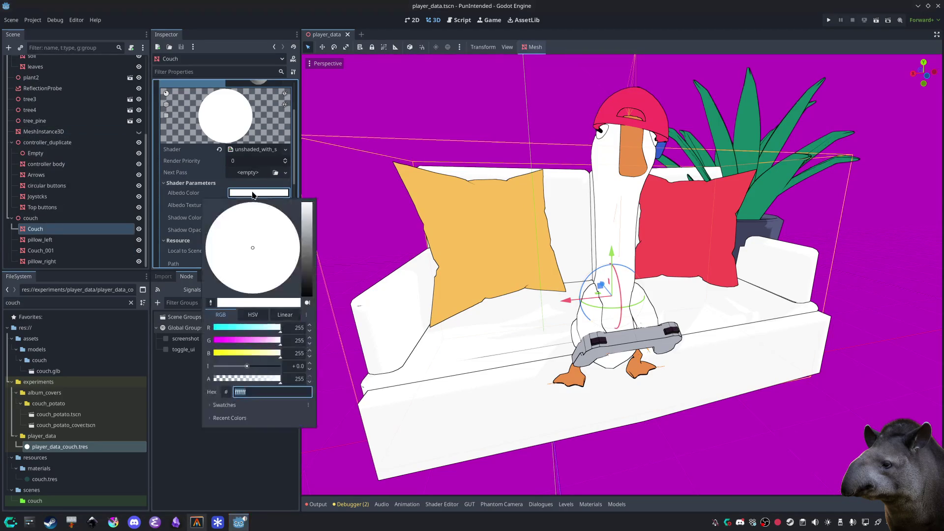
pyautogui.click(60, 447)
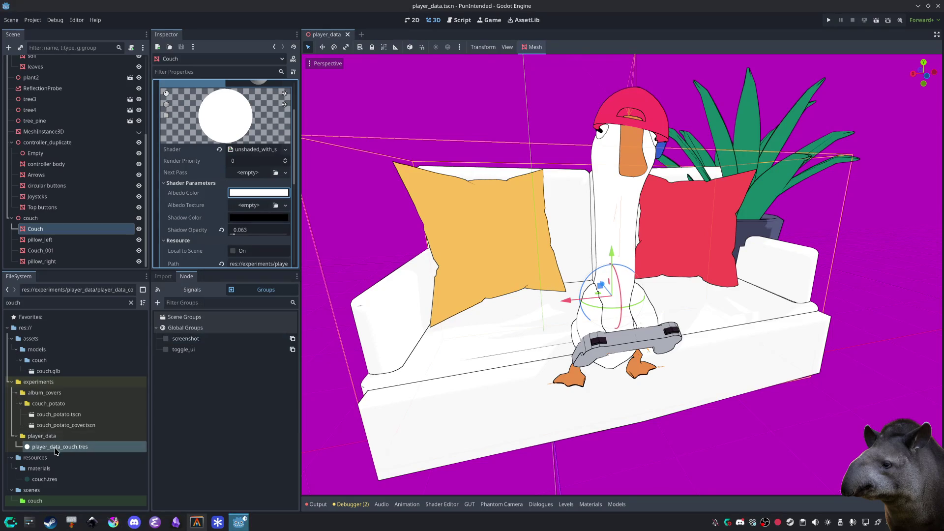
pyautogui.click(60, 446)
pyautogui.click(241, 172)
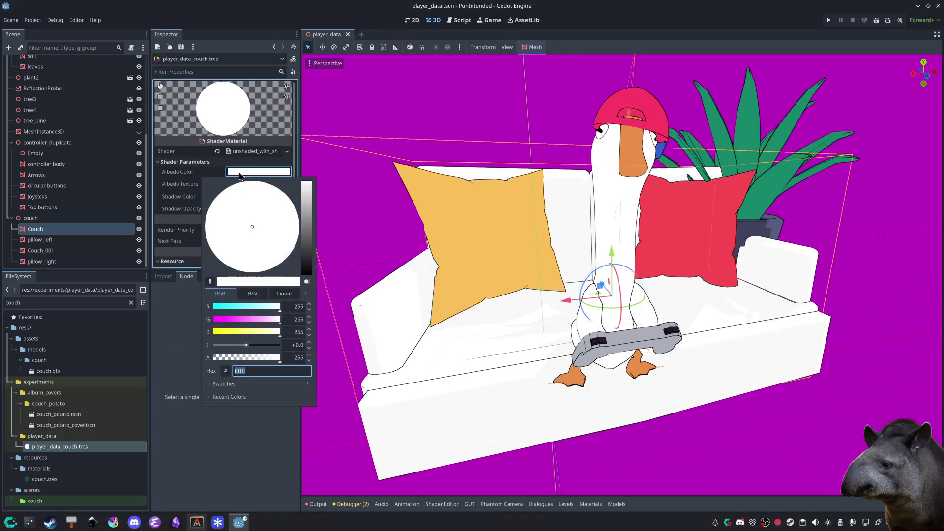
pyautogui.click(224, 384)
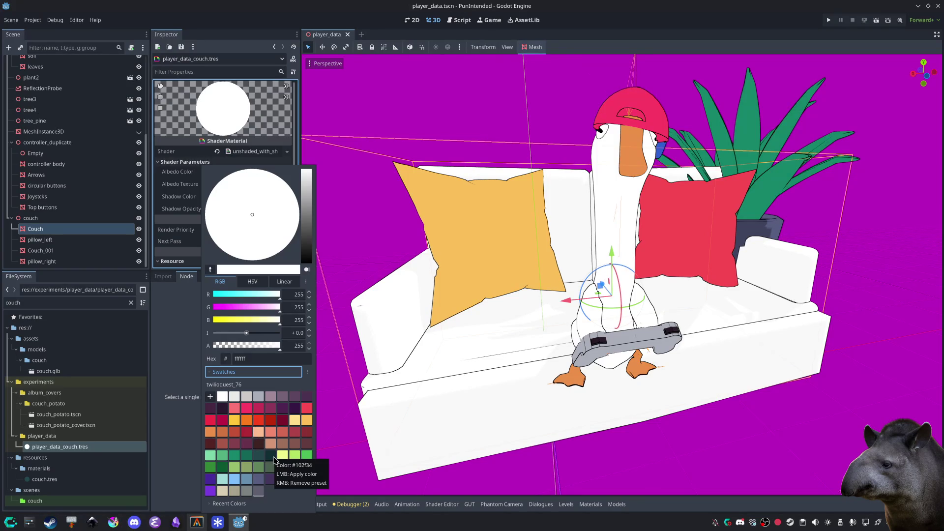
# Step: Try yellow, dark red and pale yellow swatches, then settle on beige #dbcfb1 for the couch
pyautogui.click(235, 422)
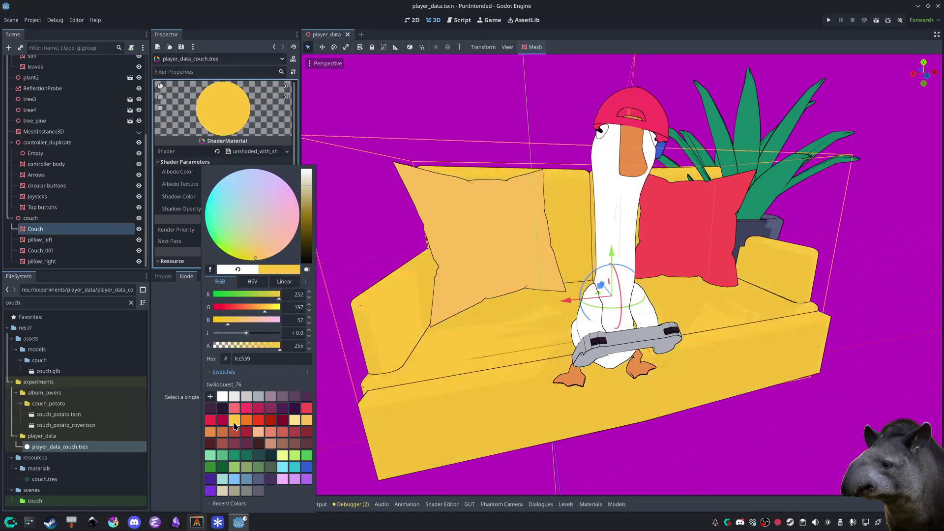
pyautogui.click(285, 421)
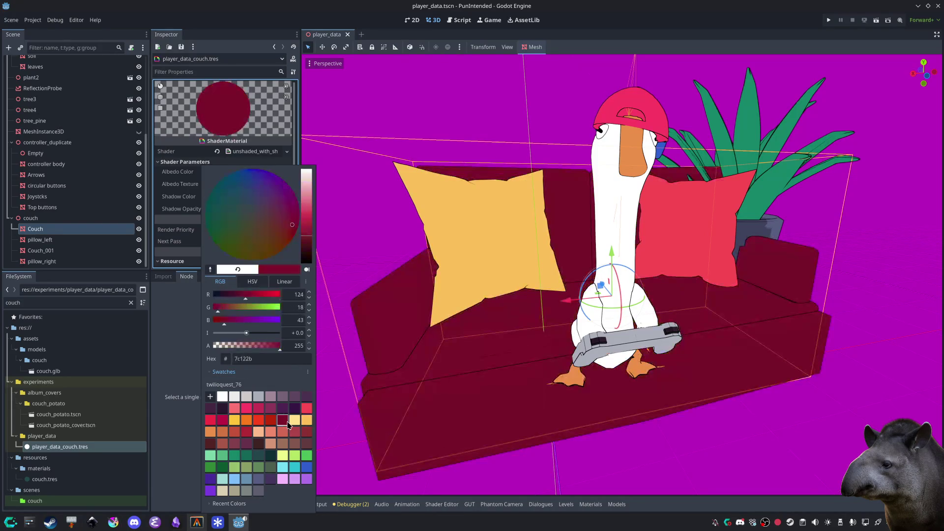
pyautogui.click(295, 421)
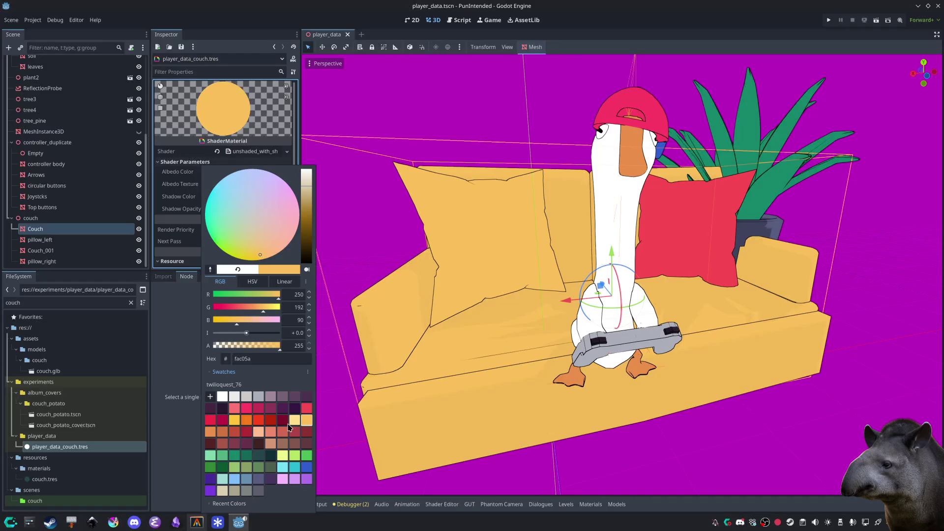
pyautogui.click(294, 423)
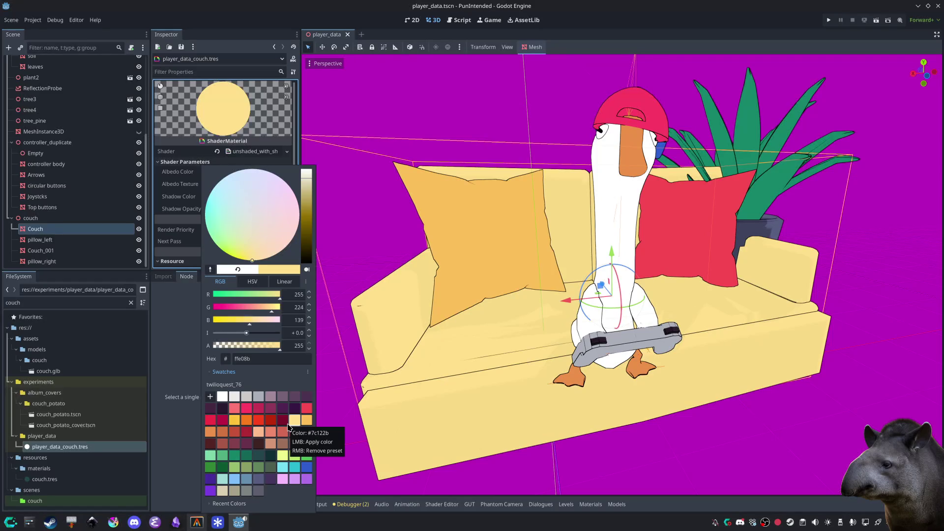
pyautogui.click(237, 494)
pyautogui.click(223, 494)
pyautogui.click(211, 493)
pyautogui.click(221, 492)
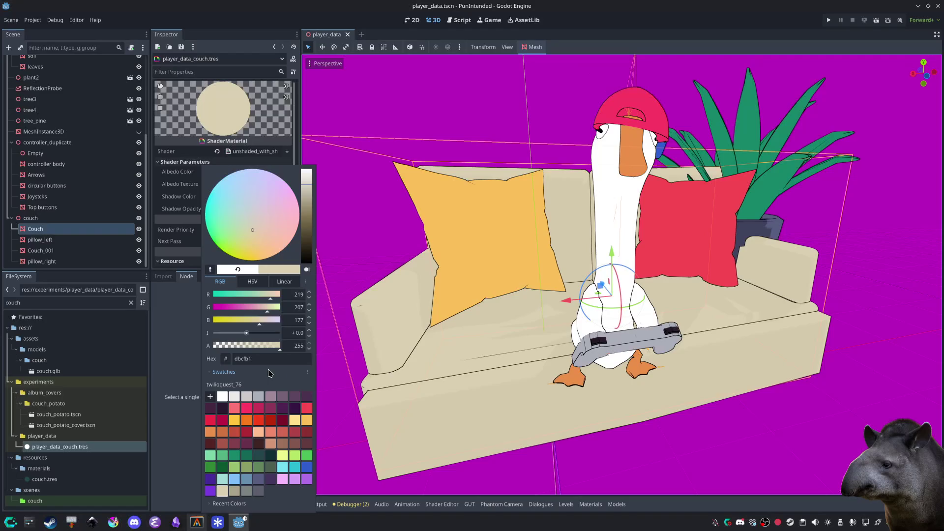
pyautogui.click(187, 312)
pyautogui.click(448, 261)
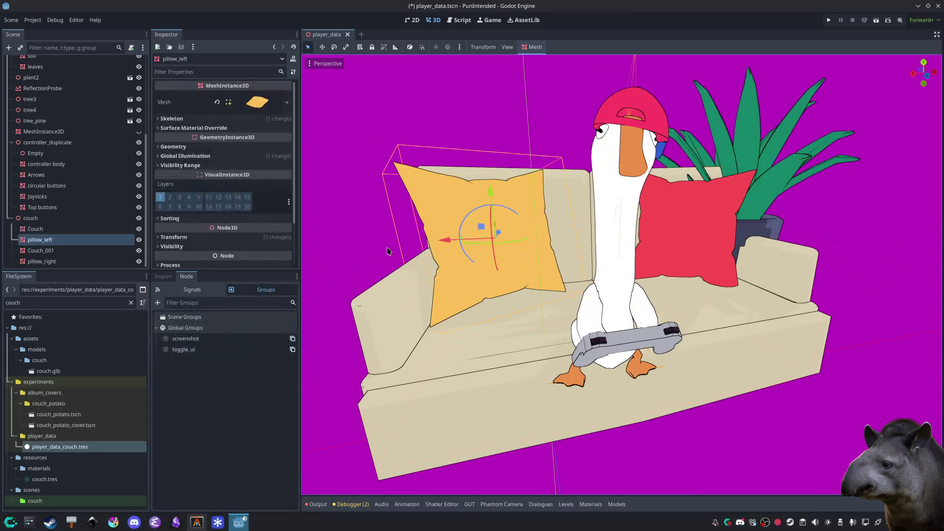
# Step: Give the left pillow a new ShaderMaterial in surface material override slot 0
pyautogui.click(231, 129)
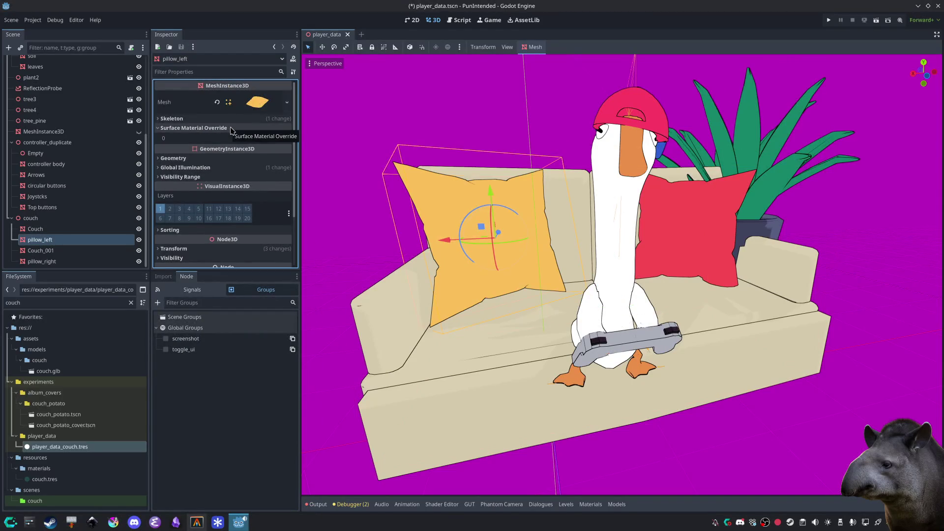
pyautogui.click(251, 138)
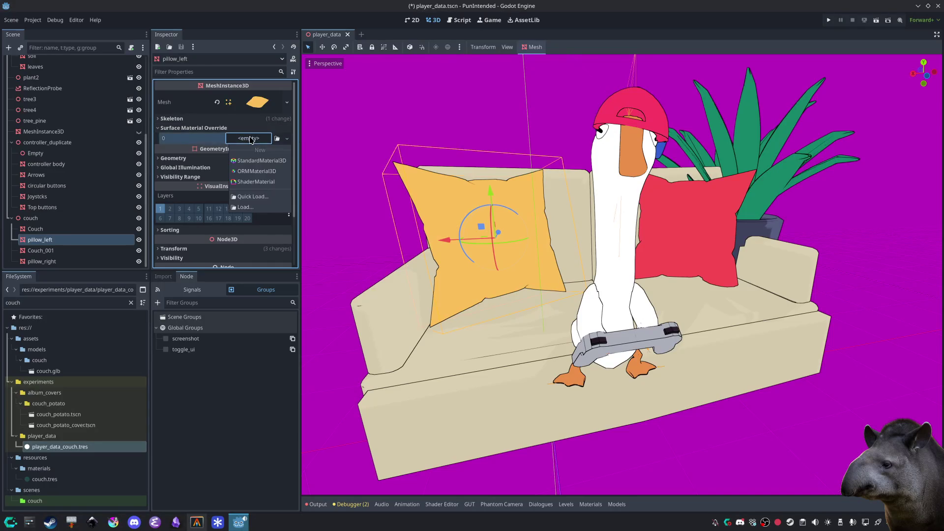
pyautogui.click(258, 182)
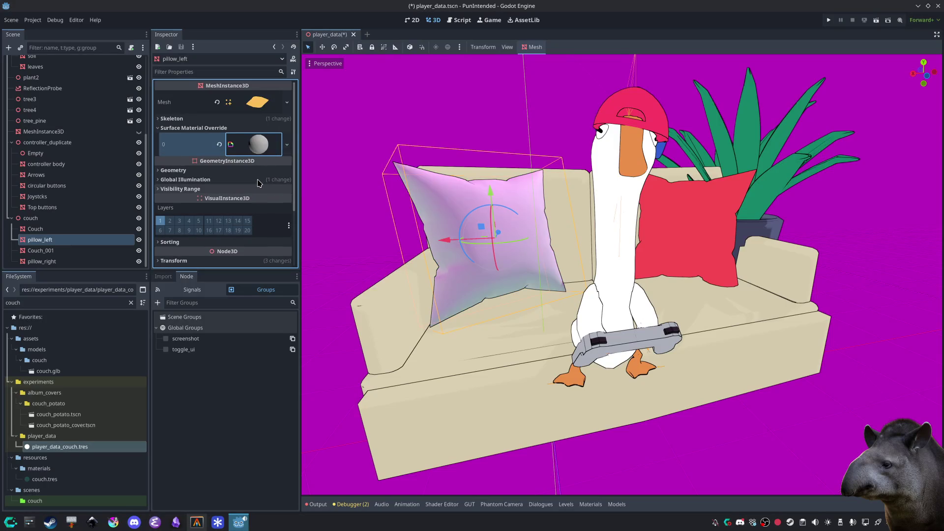
pyautogui.click(262, 147)
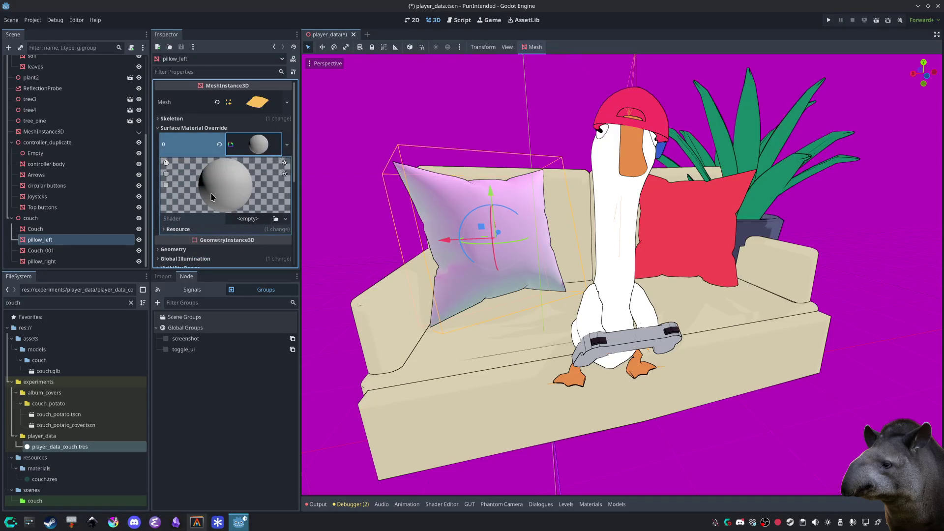
# Step: Quick-load the unshaded_with_shadows shader into the pillow's material and collapse the bottom panel
pyautogui.scroll(-2, 213, 196)
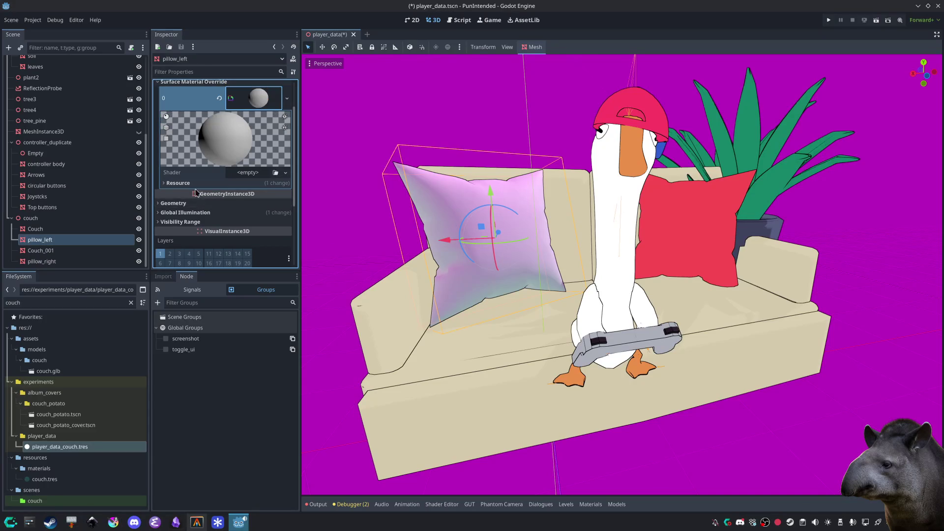
pyautogui.click(265, 173)
pyautogui.click(265, 199)
pyautogui.doubleClick(343, 206)
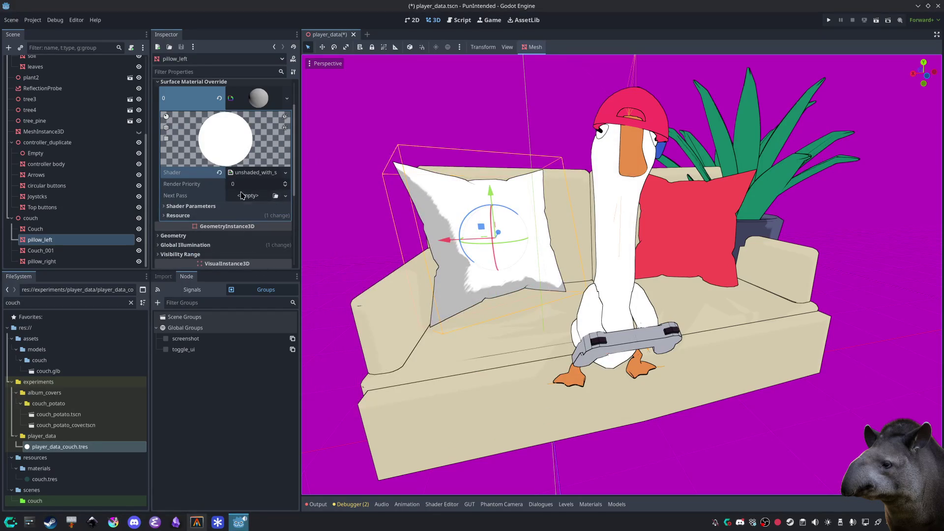
pyautogui.click(253, 173)
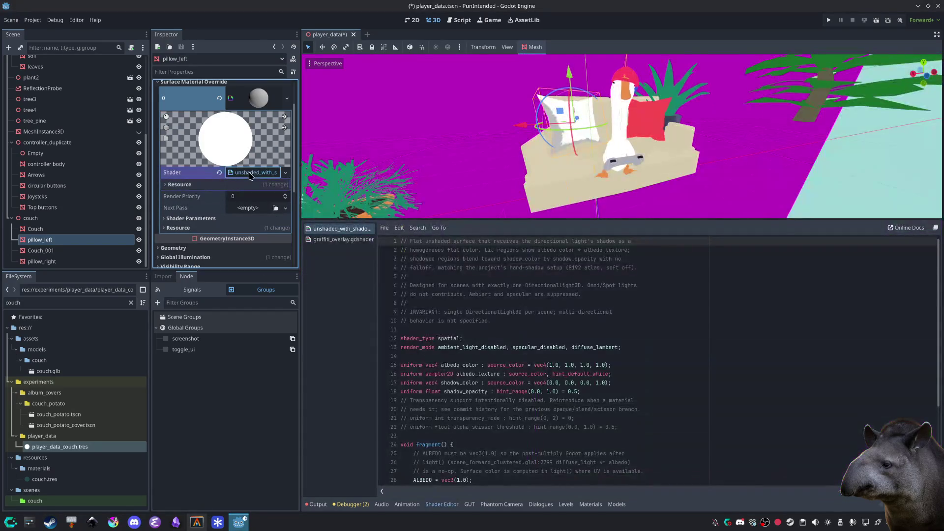
pyautogui.click(350, 504)
pyautogui.click(350, 504)
pyautogui.scroll(-1, 185, 195)
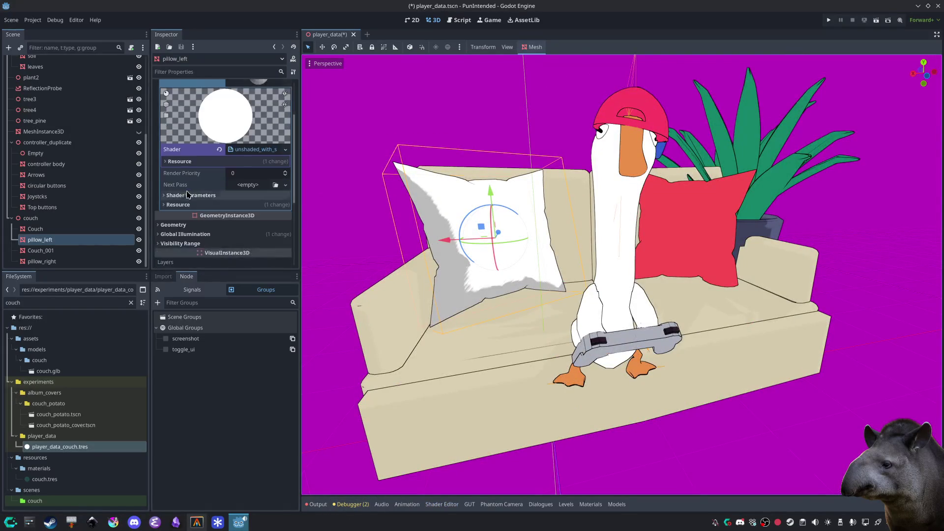
# Step: Set the left pillow's Shadow Opacity to 0.119 and save the scene
pyautogui.click(185, 196)
pyautogui.moveTo(259, 247); pyautogui.dragTo(233, 246)
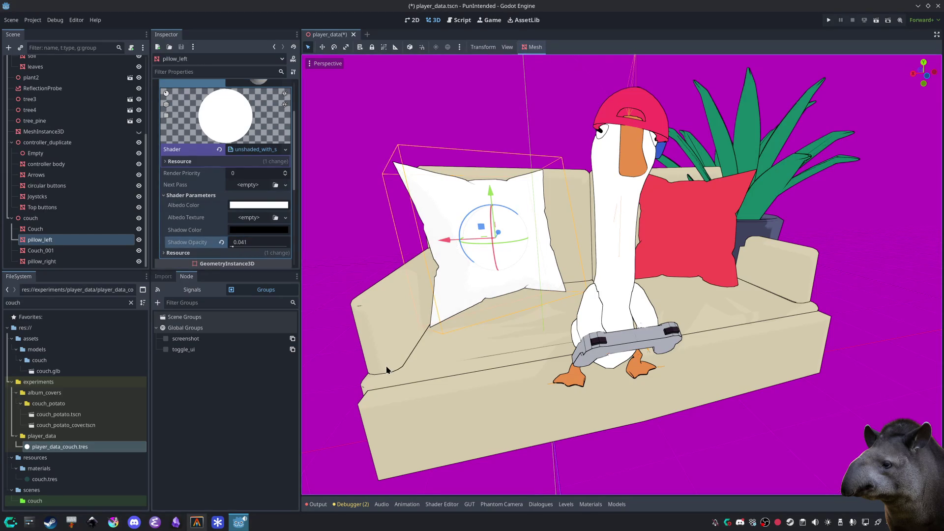
pyautogui.click(233, 246)
pyautogui.moveTo(233, 248); pyautogui.dragTo(235, 250)
pyautogui.scroll(5, 372, 320)
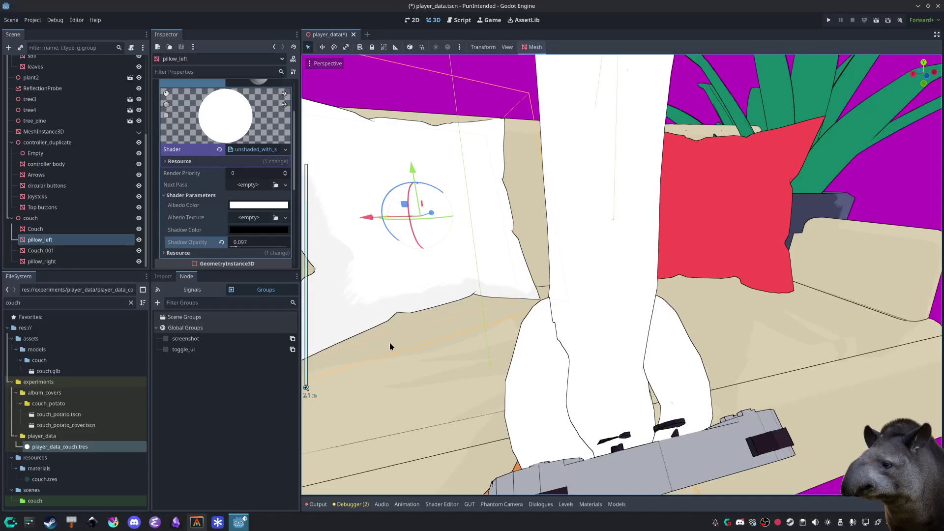
pyautogui.scroll(-3, 386, 341)
pyautogui.scroll(4, 458, 368)
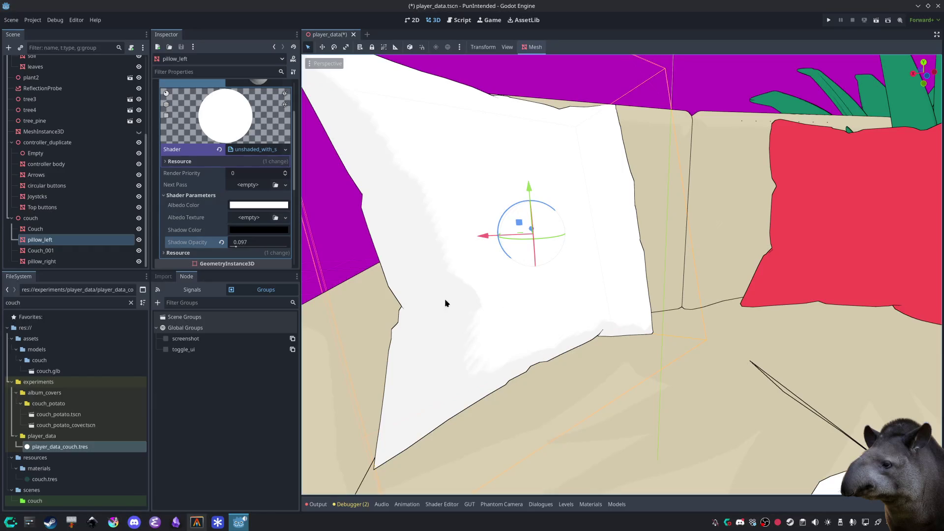
pyautogui.moveTo(236, 247); pyautogui.dragTo(238, 248)
pyautogui.scroll(-3, 549, 338)
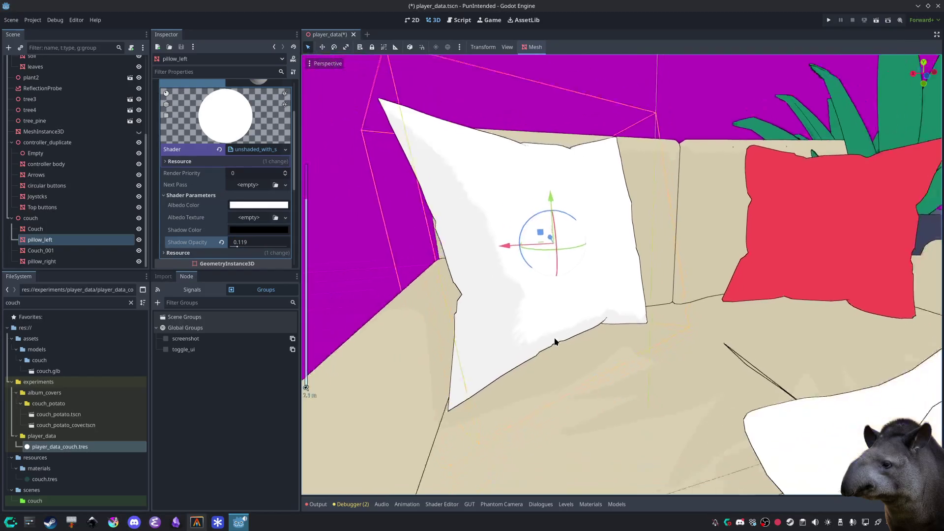
pyautogui.scroll(-3, 549, 338)
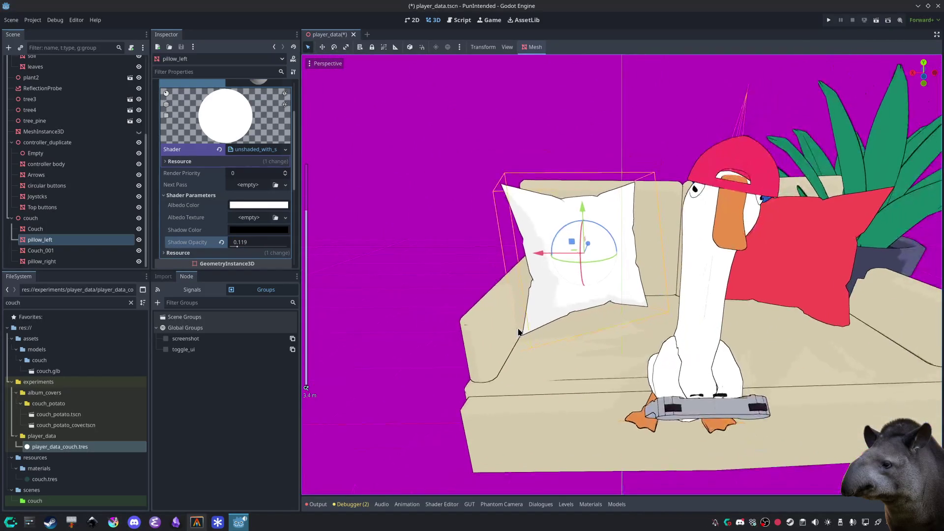
pyautogui.moveTo(592, 347); pyautogui.dragTo(560, 333)
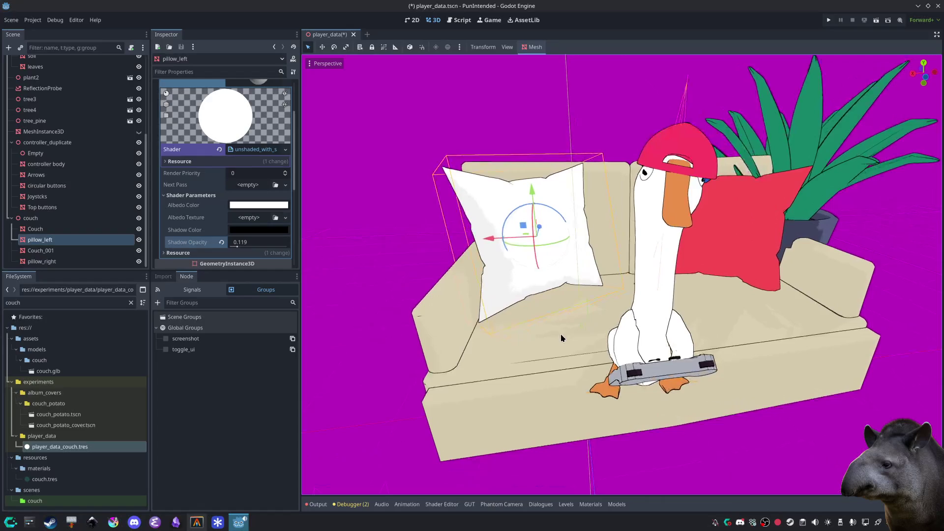
pyautogui.hotkey('ctrl', 's')
# Step: Colour the left pillow blue with albedo swatch #315dcd
pyautogui.click(256, 212)
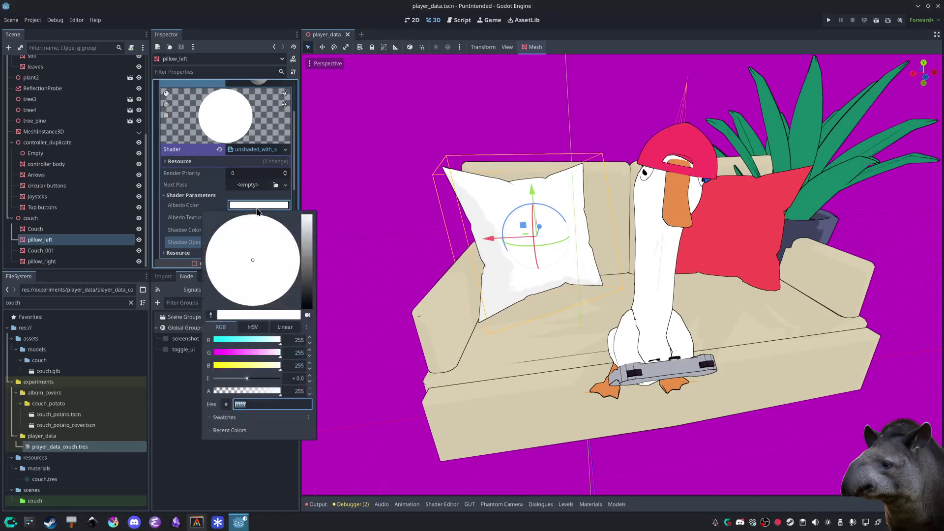
pyautogui.click(307, 467)
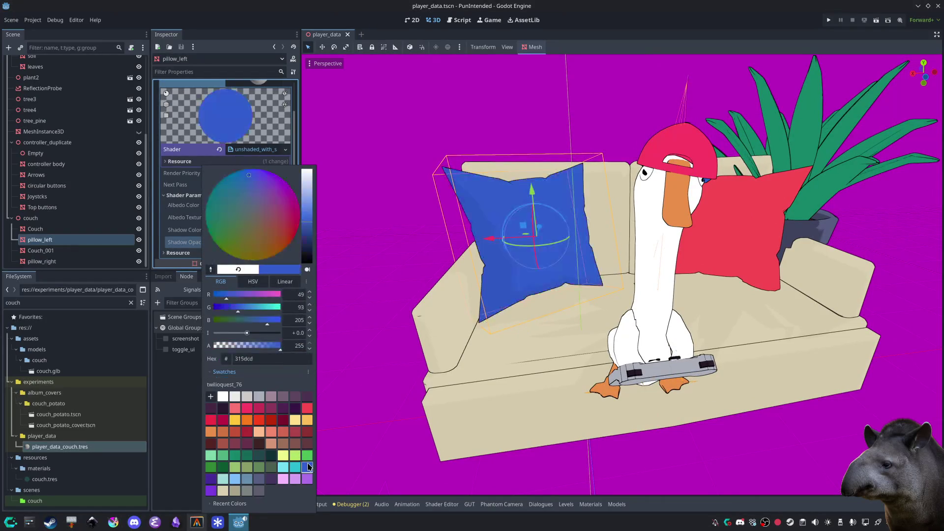
pyautogui.click(191, 424)
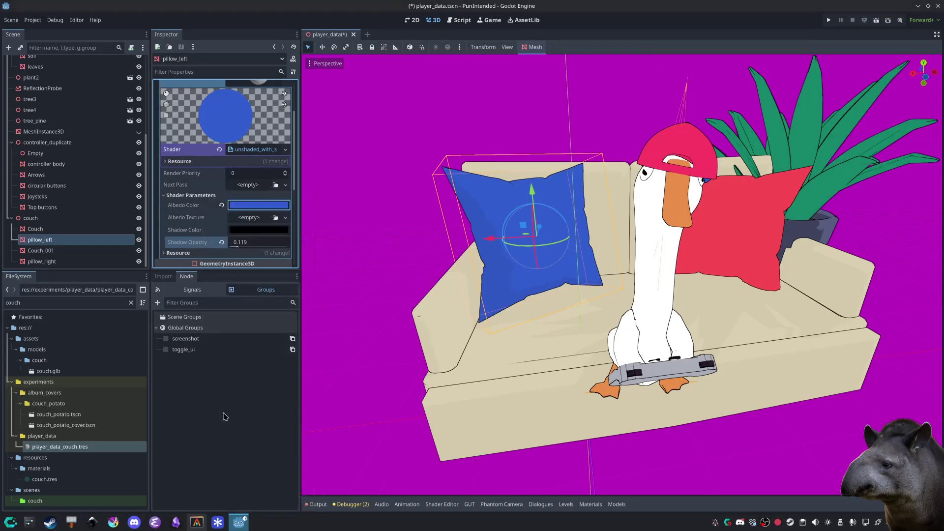
pyautogui.click(752, 241)
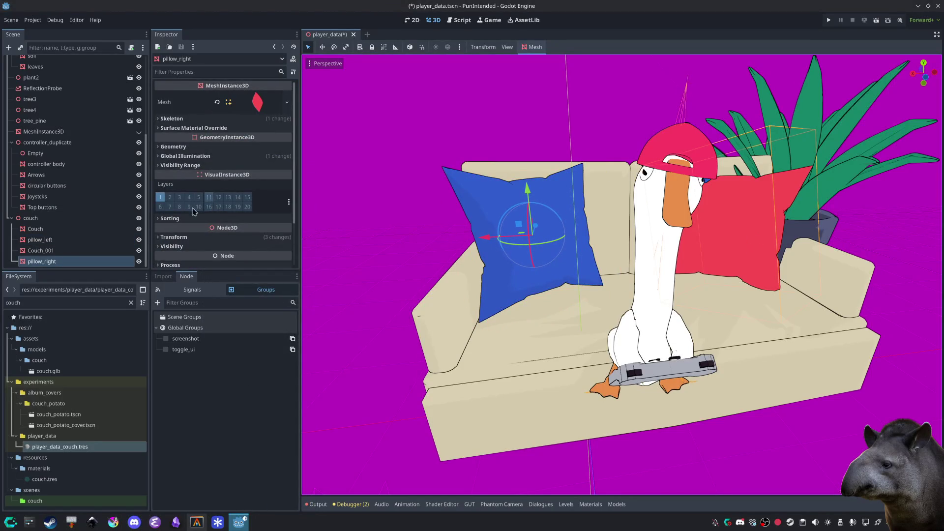
# Step: Give the right pillow a new ShaderMaterial using unshaded_with_shadows.gdshader
pyautogui.click(178, 129)
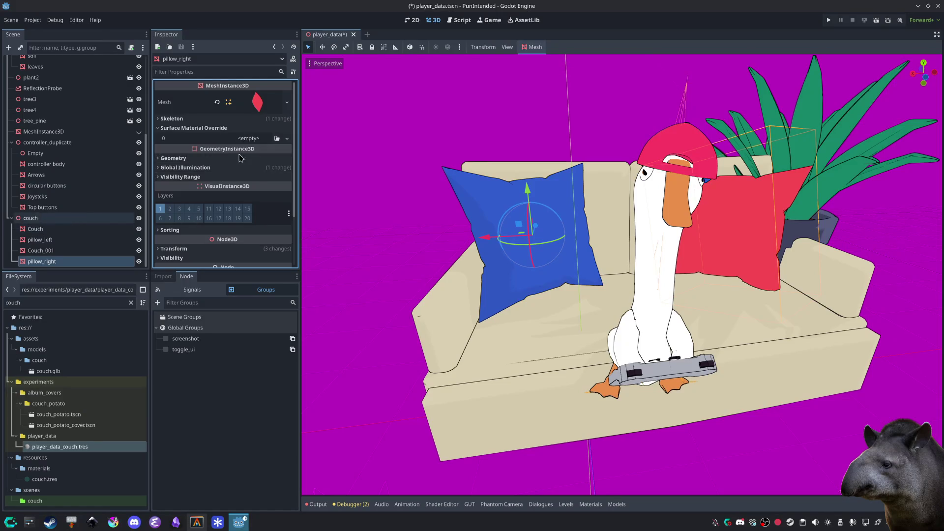
pyautogui.click(287, 139)
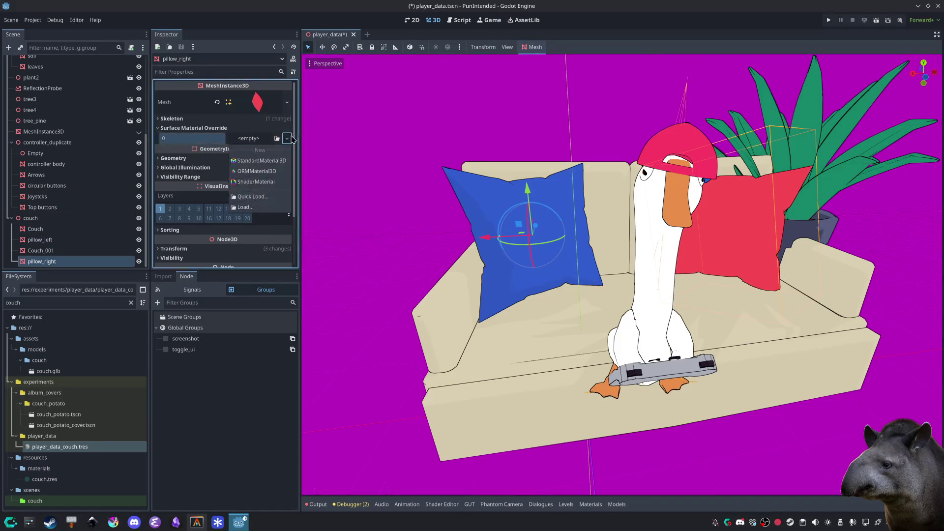
pyautogui.click(258, 183)
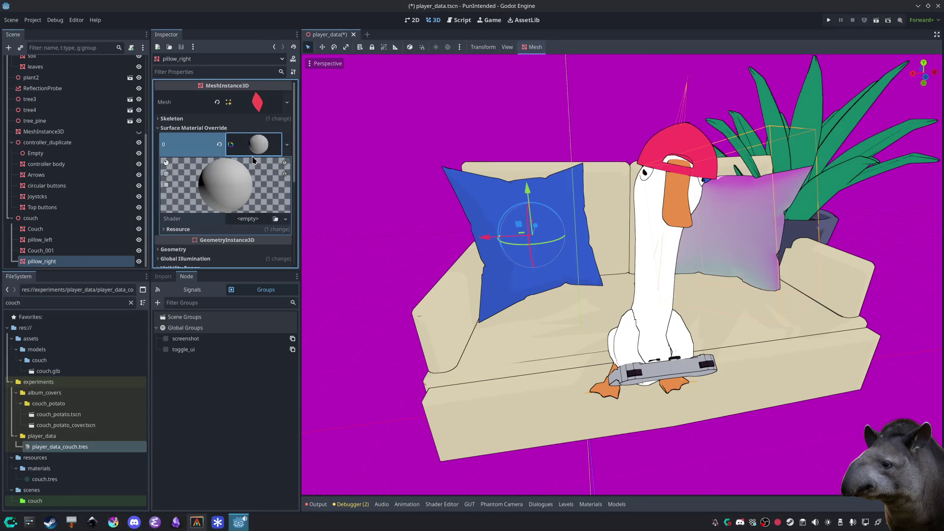
pyautogui.click(220, 144)
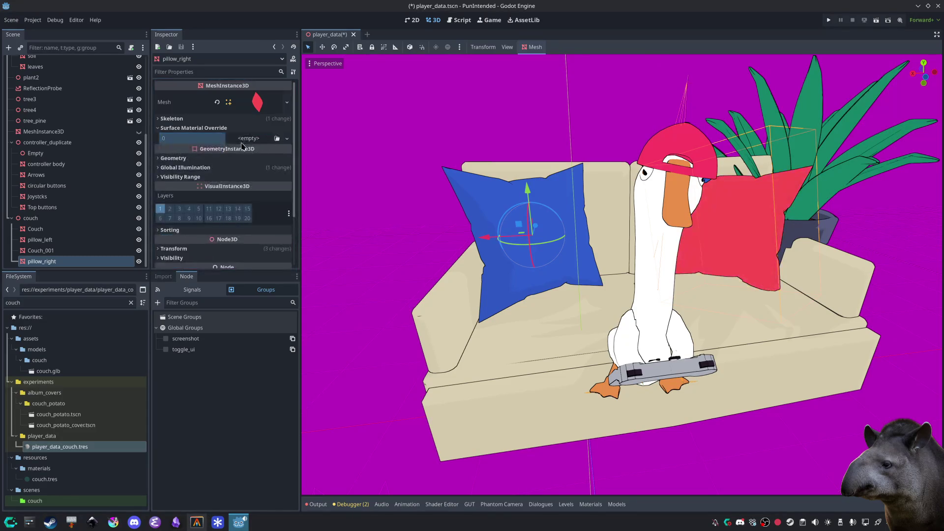
pyautogui.click(287, 138)
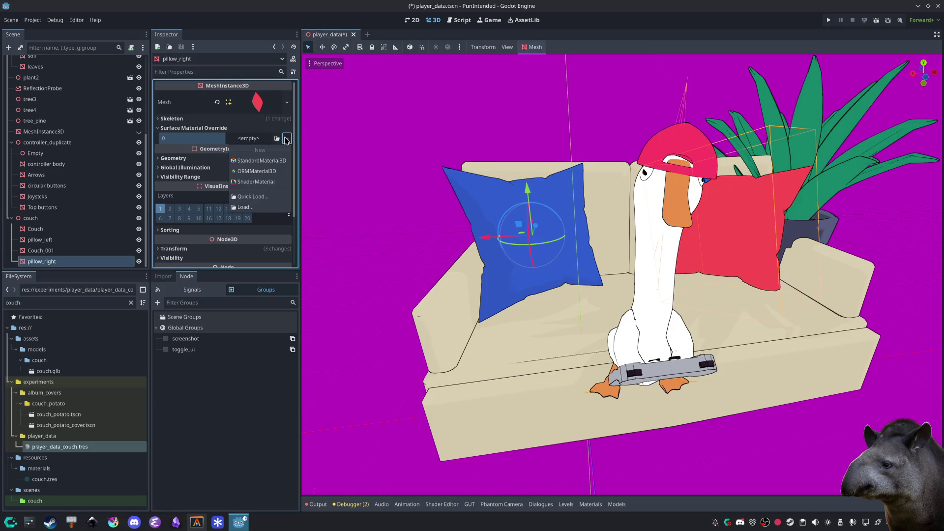
pyautogui.click(266, 183)
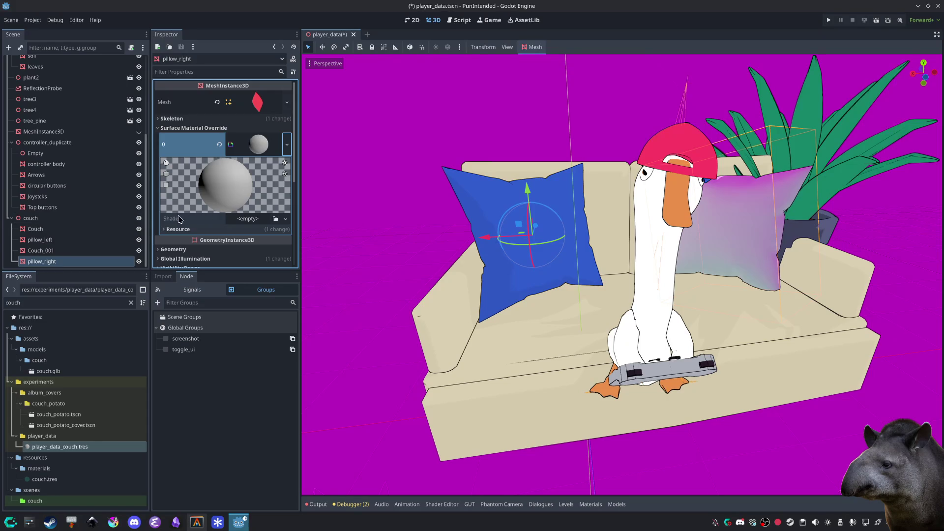
pyautogui.click(276, 218)
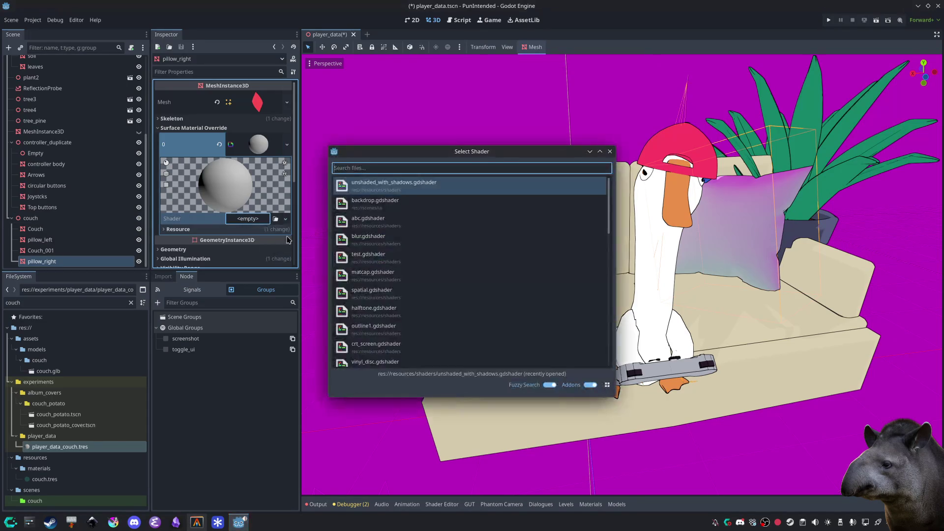
pyautogui.click(387, 188)
# Step: Reveal the right pillow's shader parameters and open its Albedo Color picker
pyautogui.moveTo(387, 188); pyautogui.dragTo(715, 282)
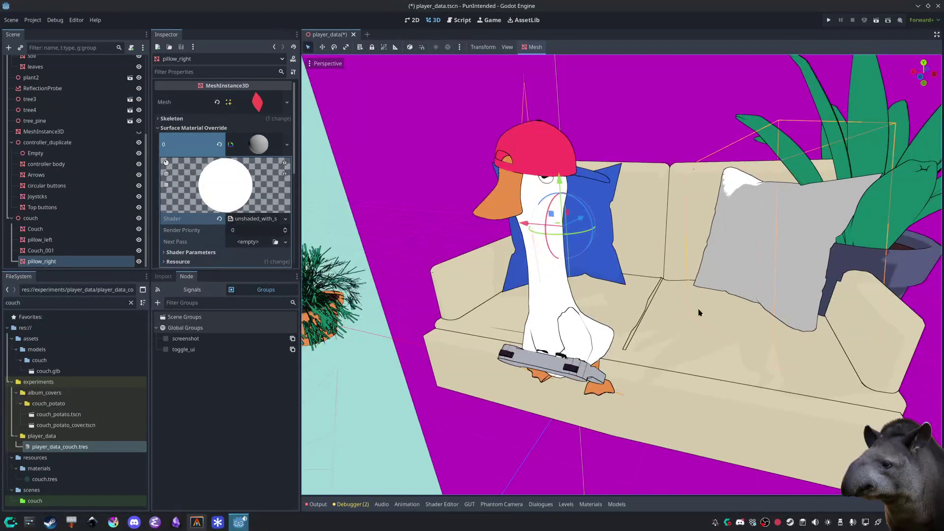
pyautogui.scroll(-3, 225, 171)
pyautogui.click(188, 182)
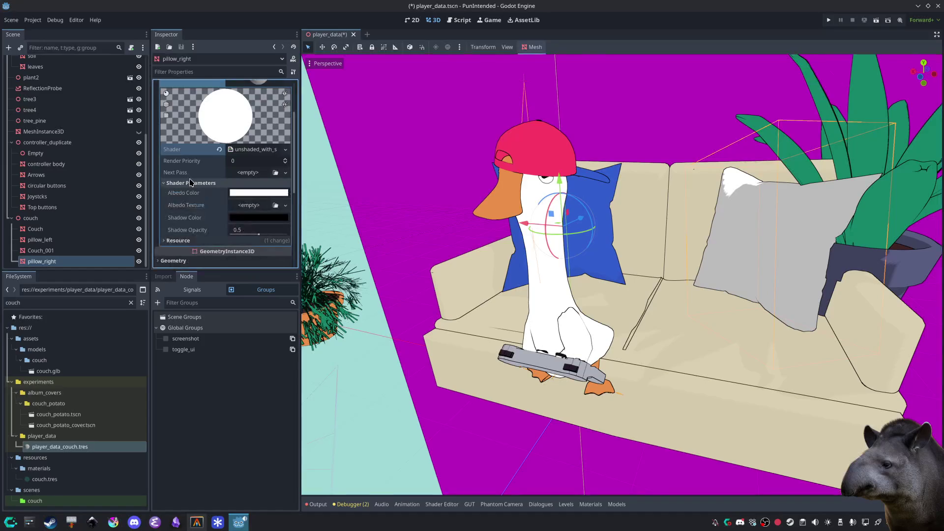
pyautogui.scroll(-3, 246, 147)
pyautogui.scroll(2, 256, 129)
pyautogui.click(256, 172)
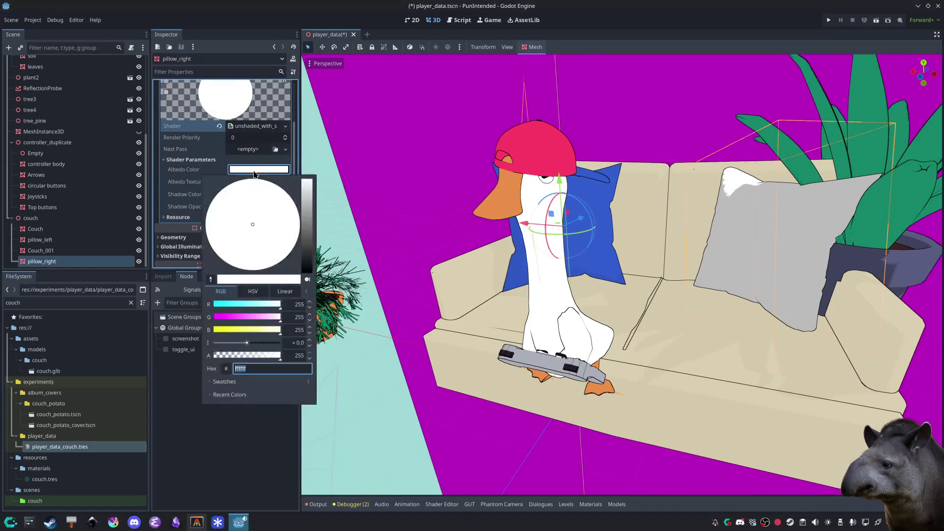
# Step: Try peach, yellow and mauve swatches, then give the right pillow a light red colour
pyautogui.click(218, 388)
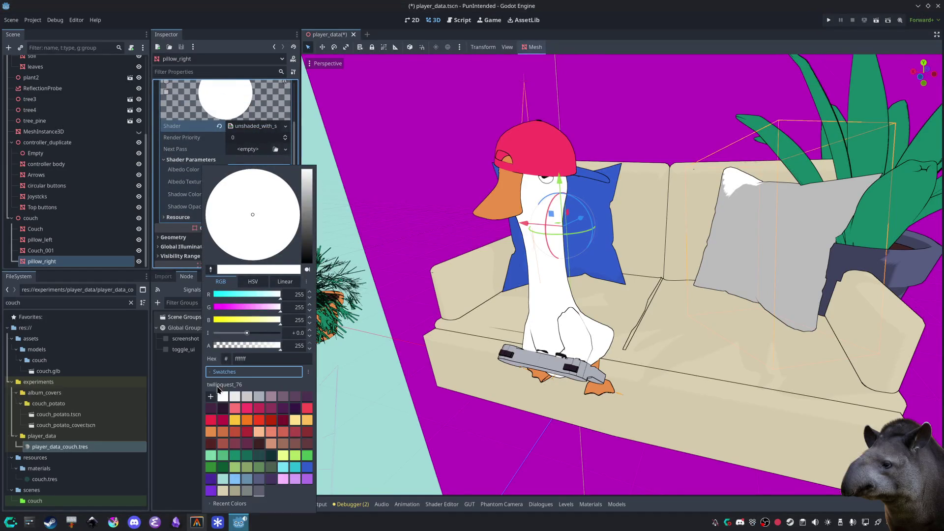
pyautogui.click(258, 432)
pyautogui.click(283, 456)
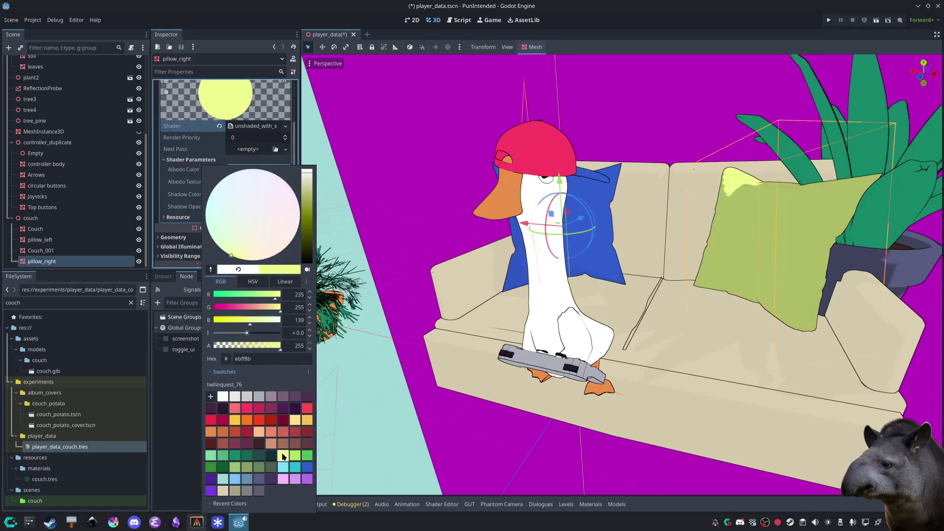
pyautogui.click(272, 398)
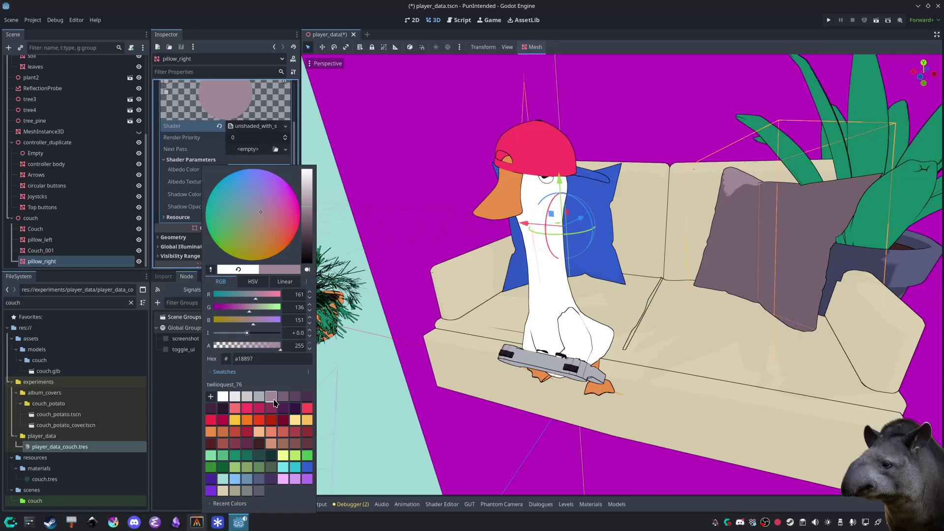
pyautogui.click(210, 421)
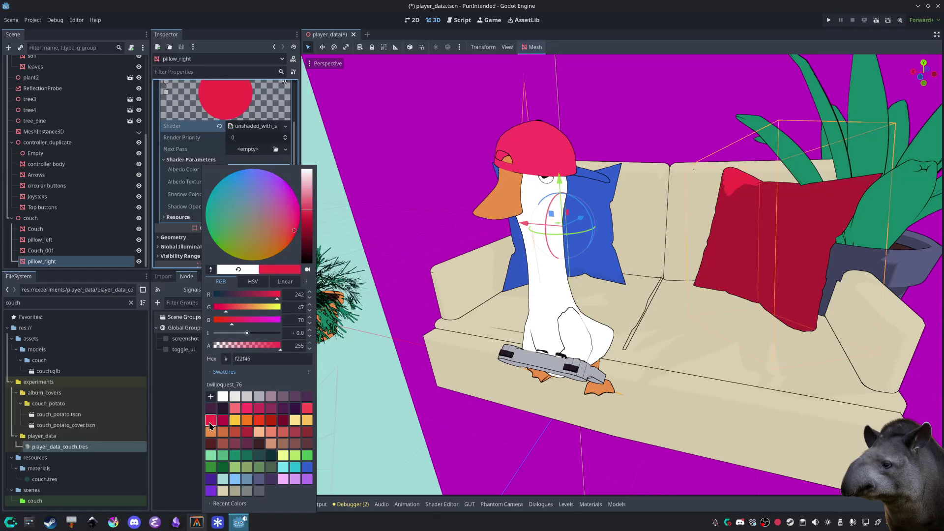
pyautogui.click(306, 409)
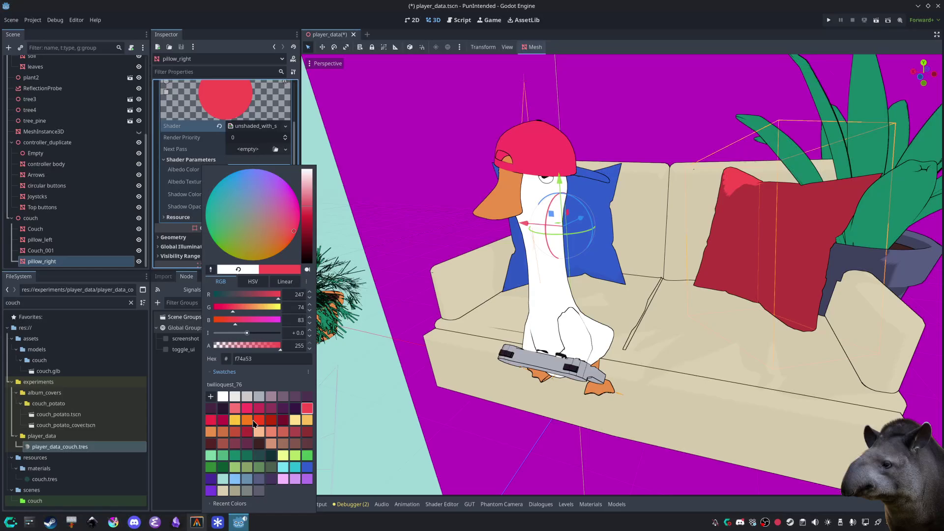
pyautogui.click(175, 420)
# Step: Select the left pillow and change its albedo from blue to dark maroon
pyautogui.click(553, 212)
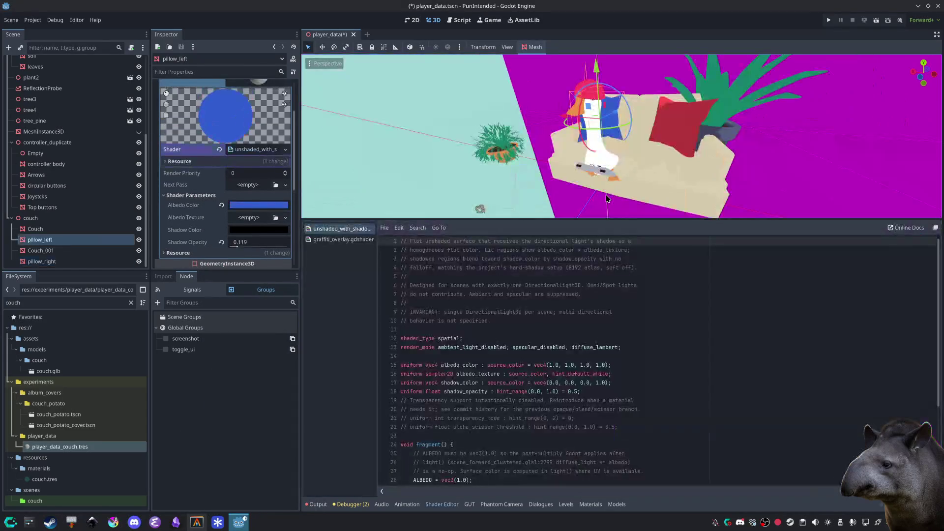
pyautogui.press('f')
pyautogui.click(317, 504)
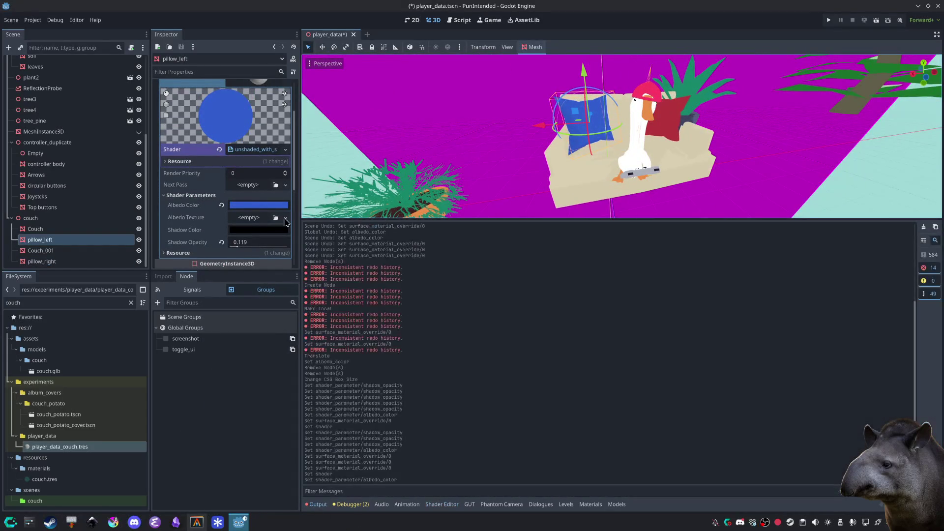
pyautogui.click(260, 206)
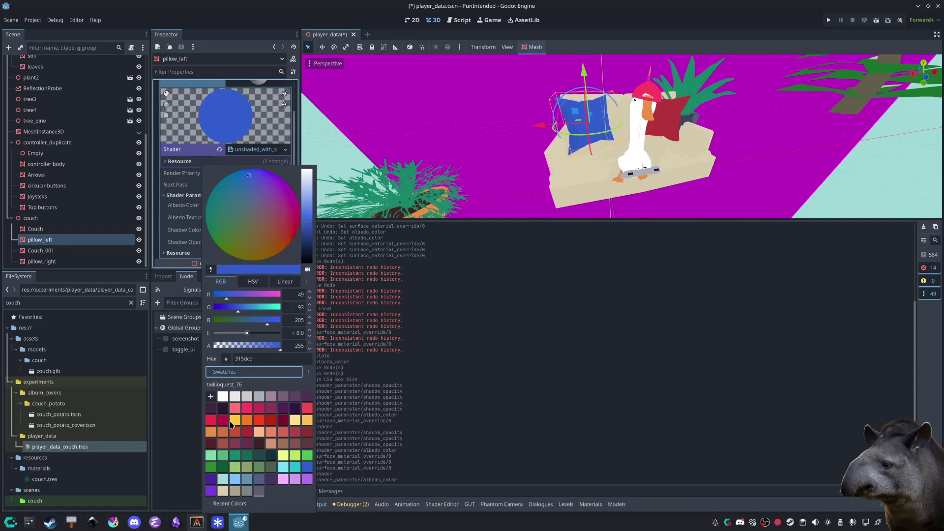
pyautogui.click(226, 422)
pyautogui.click(210, 421)
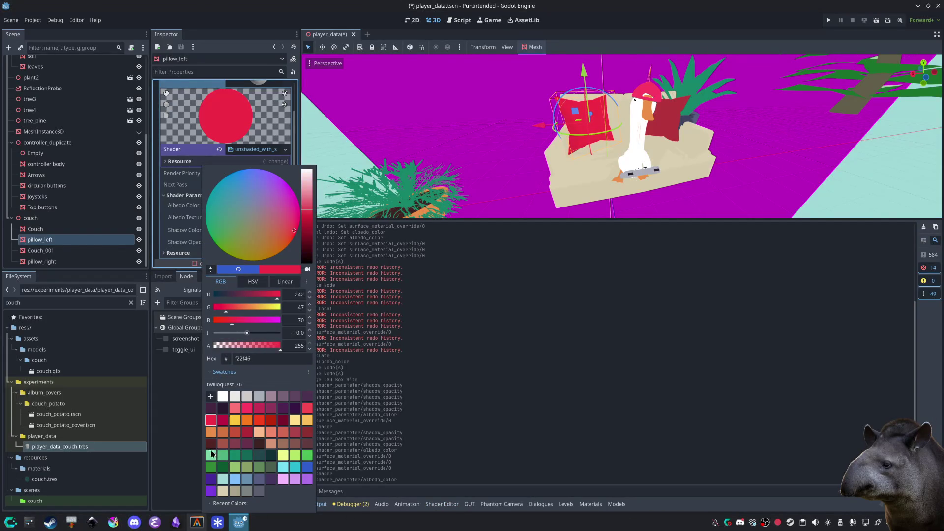
pyautogui.click(211, 443)
pyautogui.click(430, 142)
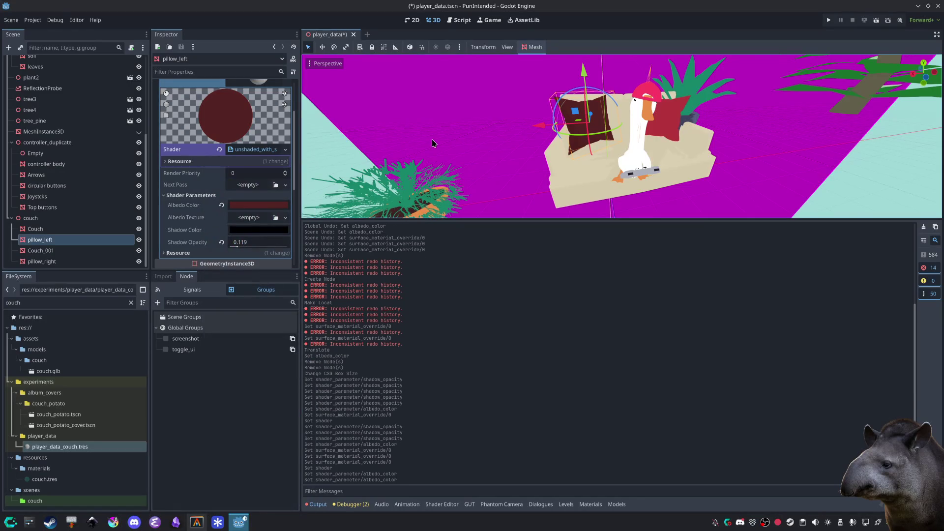
pyautogui.click(582, 175)
pyautogui.click(575, 172)
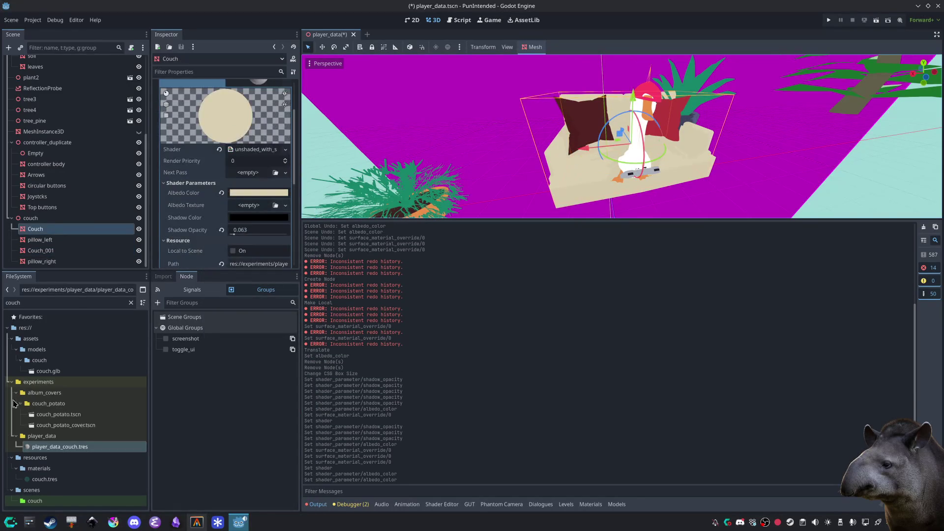
# Step: Open the couch material player_data_couch.tres and try light yellow and lime green albedo swatches
pyautogui.click(58, 448)
pyautogui.click(259, 172)
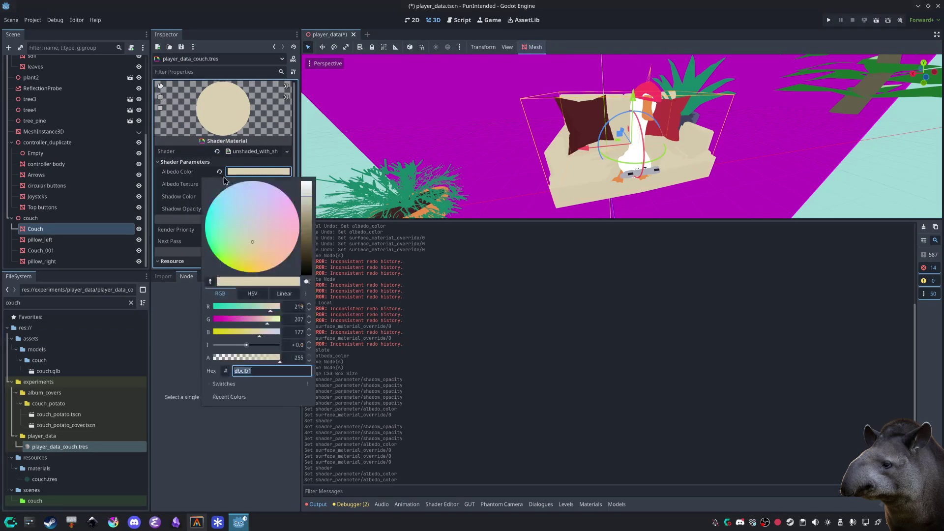
pyautogui.click(223, 384)
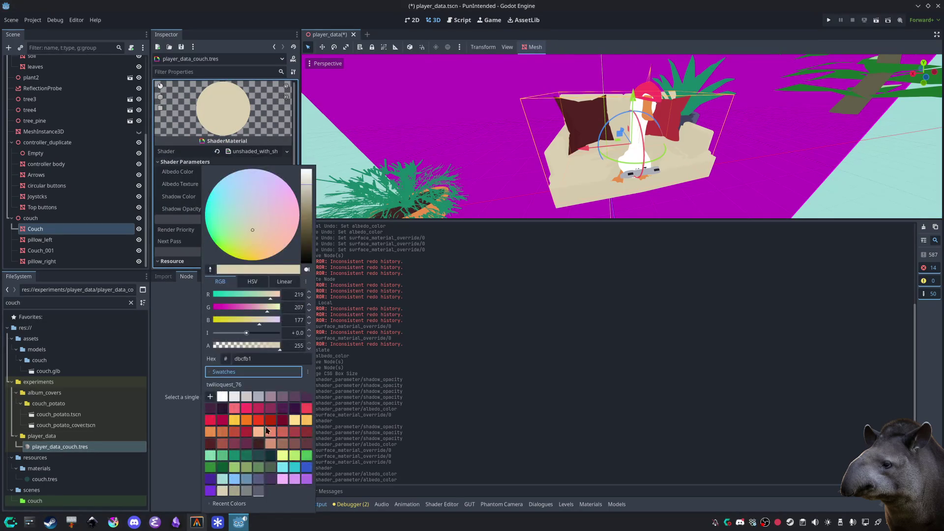
pyautogui.click(284, 455)
pyautogui.click(290, 455)
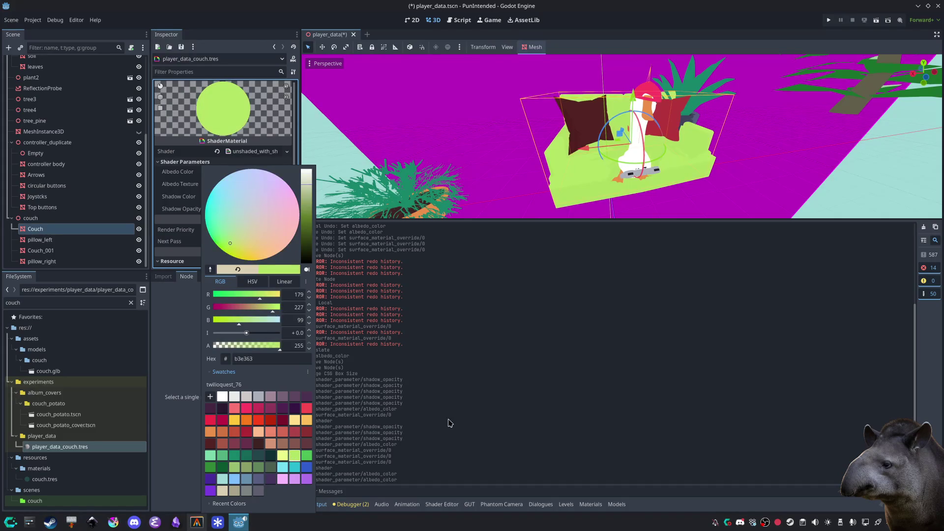
pyautogui.click(497, 175)
pyautogui.scroll(5, 496, 177)
pyautogui.click(317, 504)
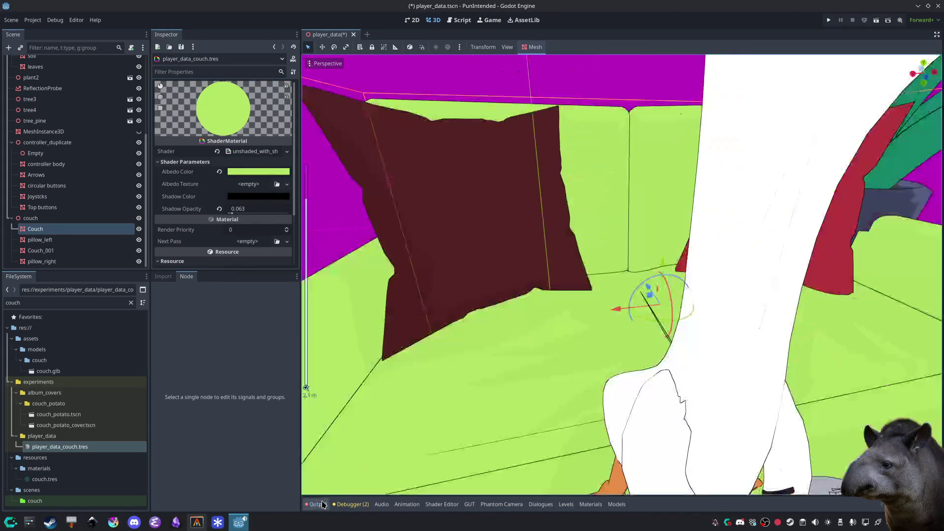
pyautogui.scroll(-5, 433, 422)
pyautogui.moveTo(454, 373)
pyautogui.mouseDown()
pyautogui.moveTo(489, 474)
pyautogui.moveTo(477, 472)
pyautogui.mouseUp()
# Step: Try several green swatches, then set the couch albedo to dark purple 432641
pyautogui.click(239, 174)
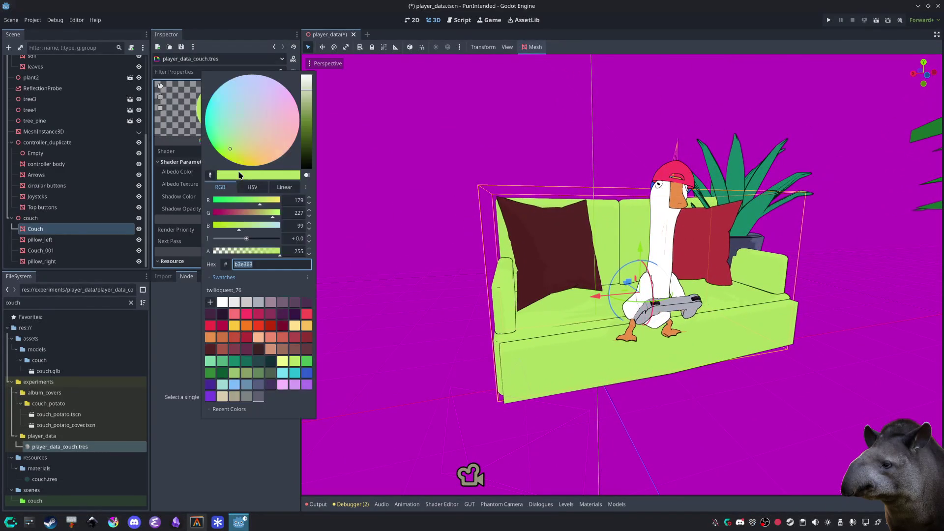
pyautogui.click(286, 363)
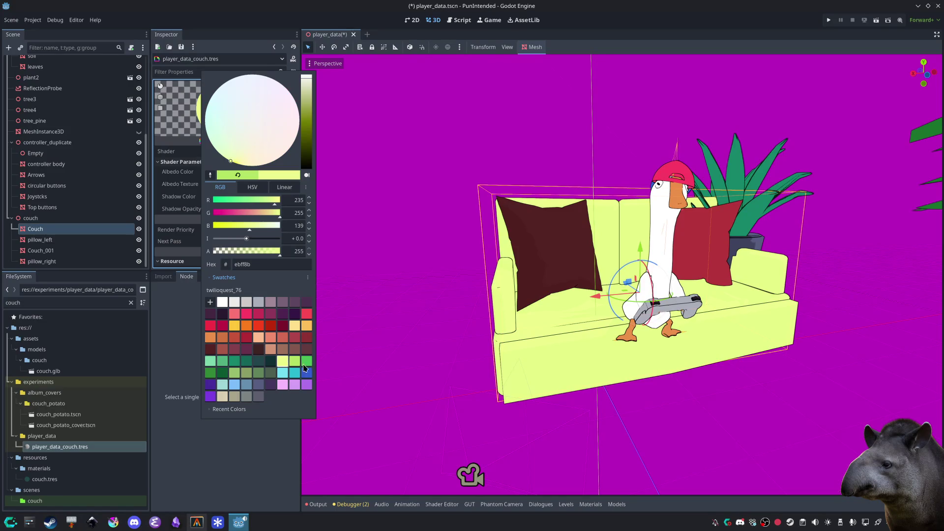
pyautogui.click(234, 373)
pyautogui.click(247, 374)
pyautogui.click(259, 373)
pyautogui.click(247, 375)
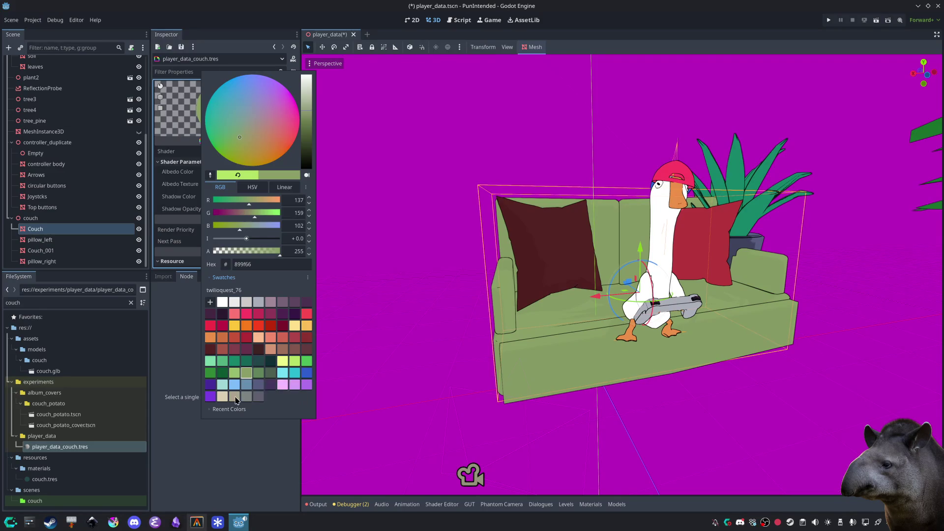
pyautogui.click(210, 372)
pyautogui.click(295, 362)
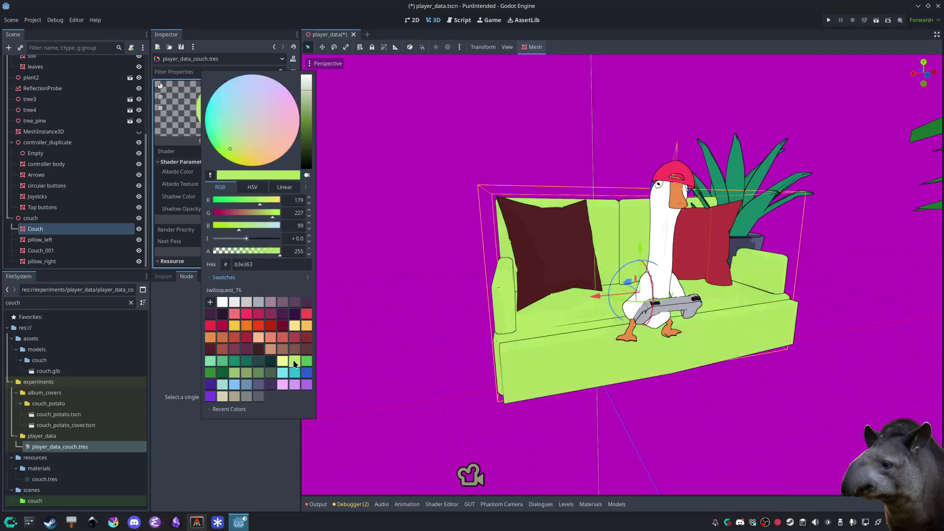
pyautogui.click(283, 314)
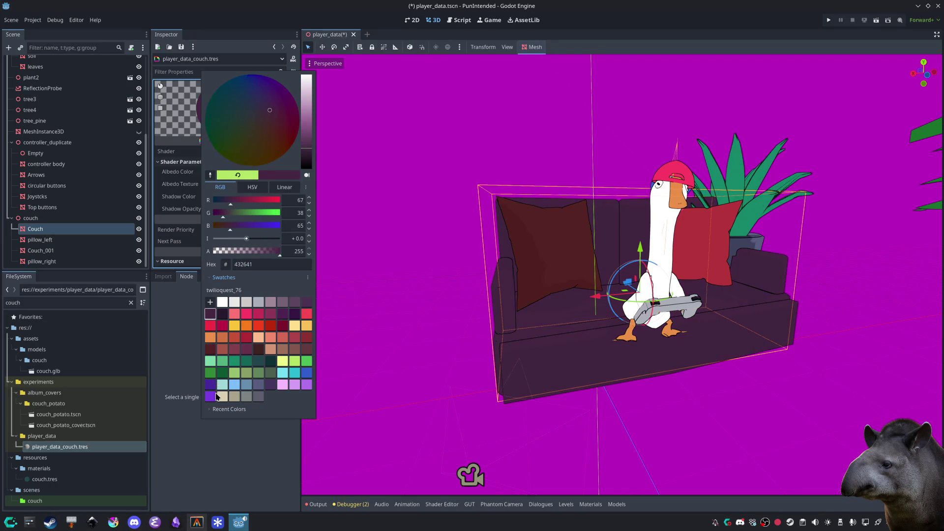
pyautogui.scroll(5, 541, 408)
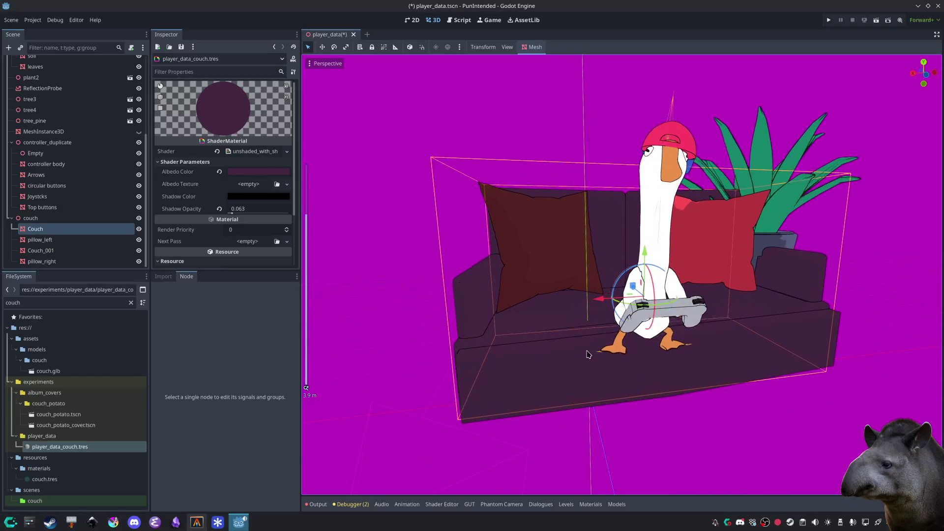
pyautogui.scroll(2, 589, 354)
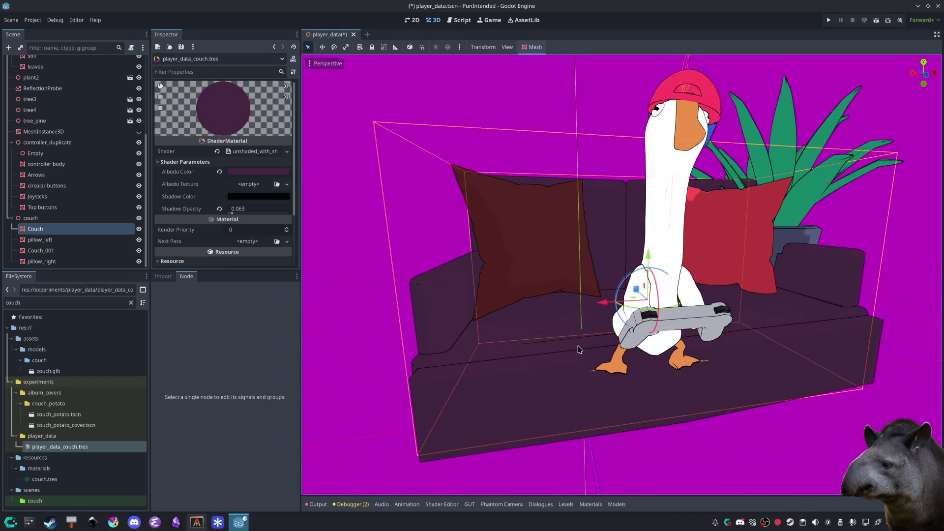
# Step: Set the couch material's albedo to a greyer purple, 45365d
pyautogui.click(258, 172)
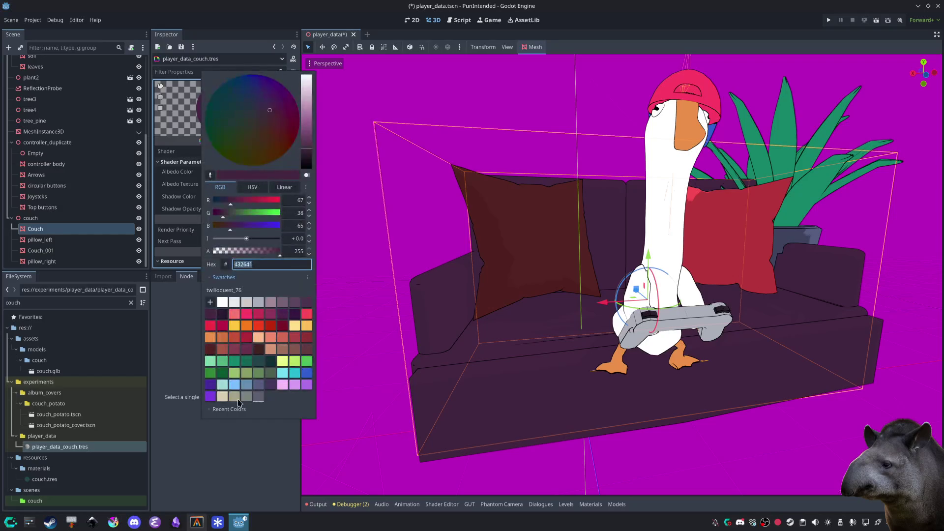
pyautogui.click(214, 384)
pyautogui.click(303, 386)
pyautogui.click(270, 385)
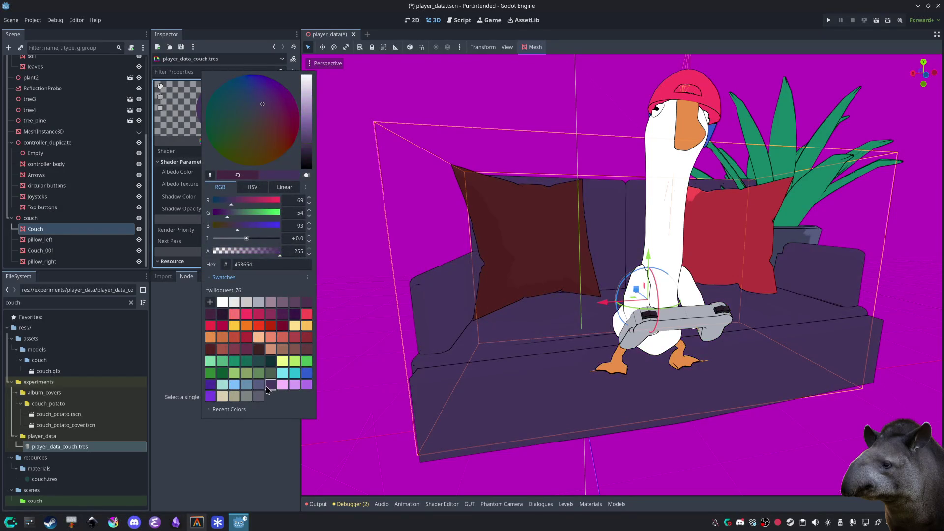
pyautogui.click(239, 445)
# Step: Make the left pillow's albedo light yellow, ffe08b
pyautogui.click(541, 235)
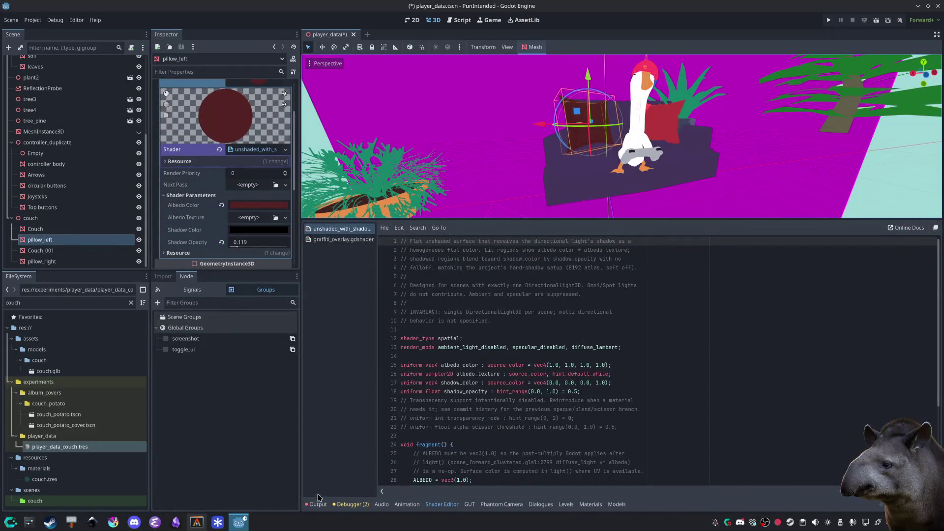
pyautogui.click(317, 504)
pyautogui.click(317, 504)
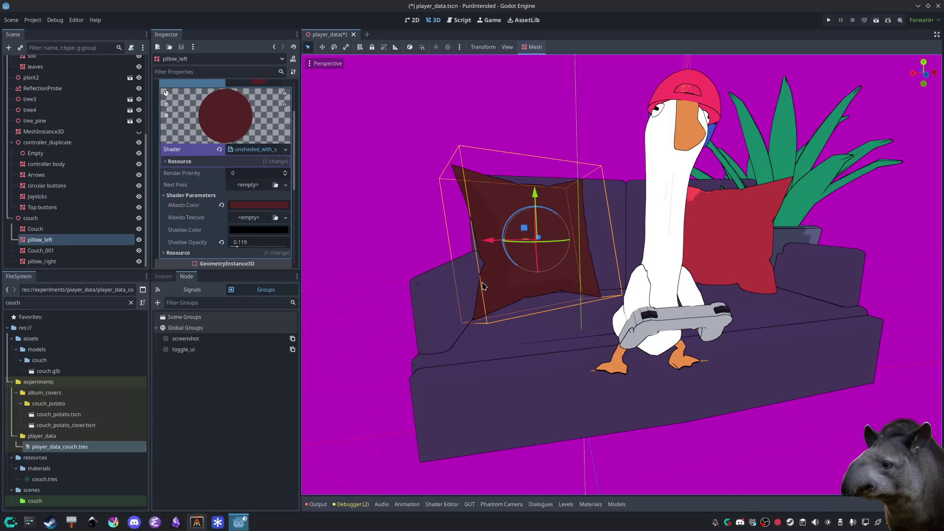
pyautogui.click(278, 205)
pyautogui.click(232, 420)
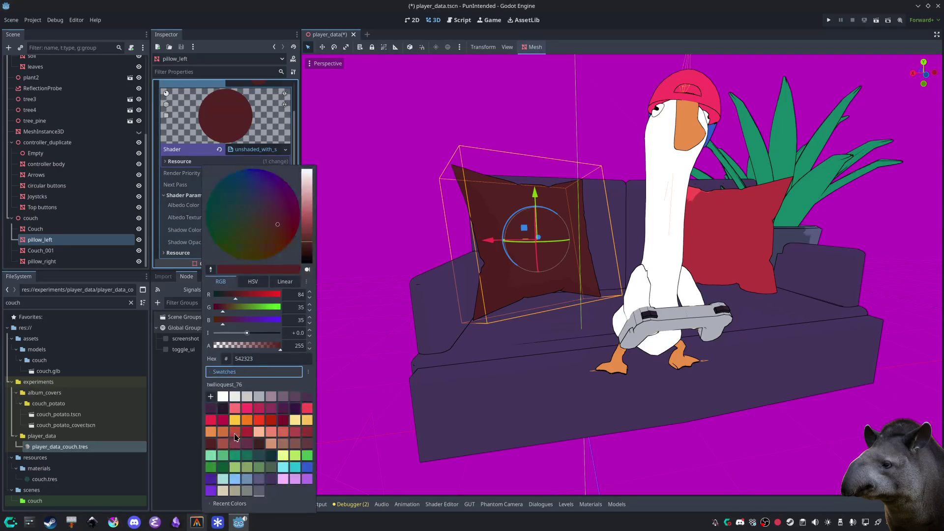
pyautogui.click(292, 423)
pyautogui.click(738, 265)
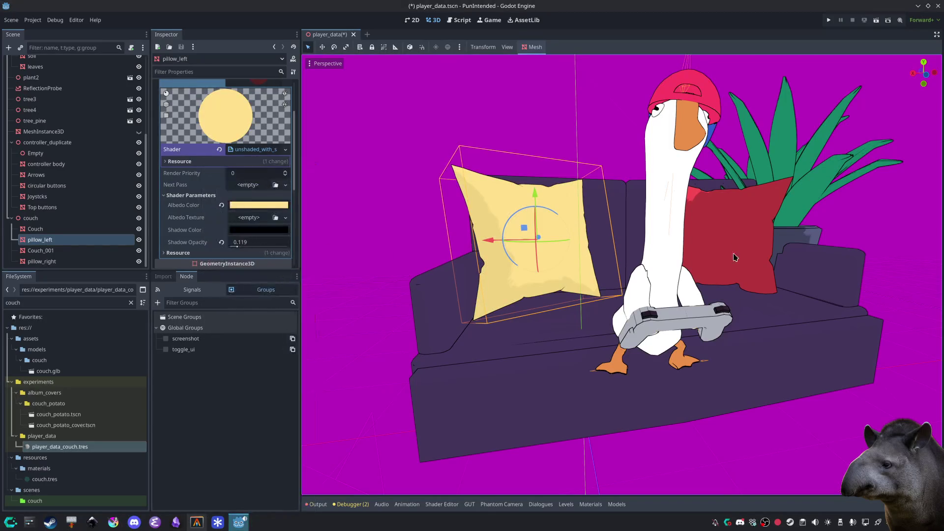
# Step: Make the right pillow's albedo an orange swatch, eb8f48
pyautogui.click(735, 238)
pyautogui.click(259, 169)
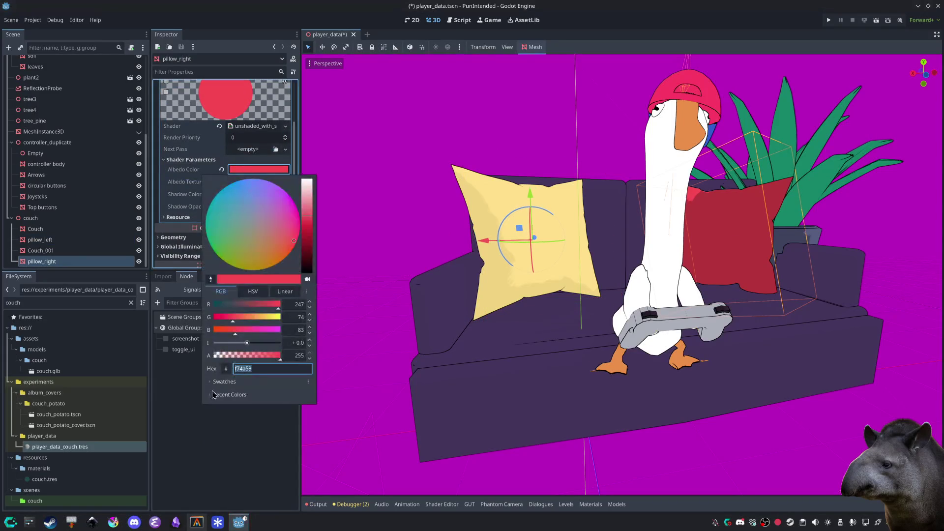
pyautogui.click(223, 387)
pyautogui.click(220, 433)
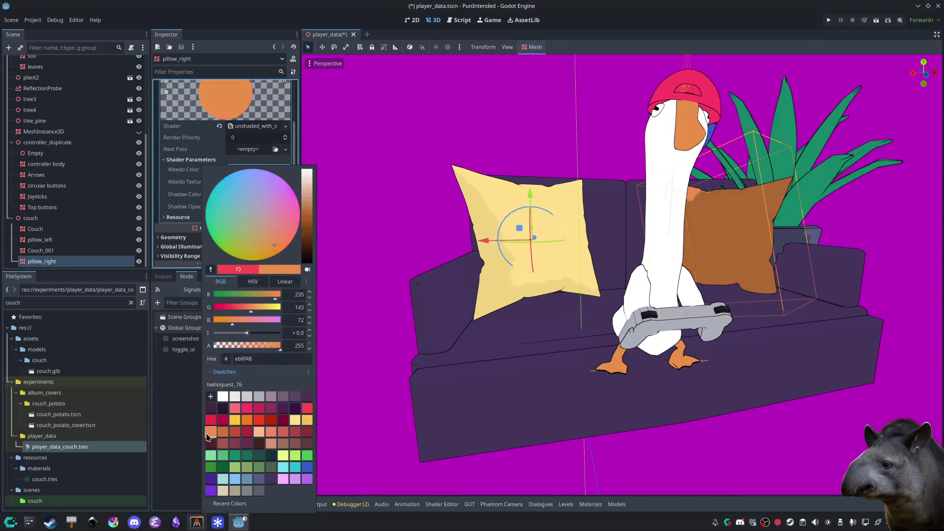
pyautogui.click(175, 426)
pyautogui.click(406, 383)
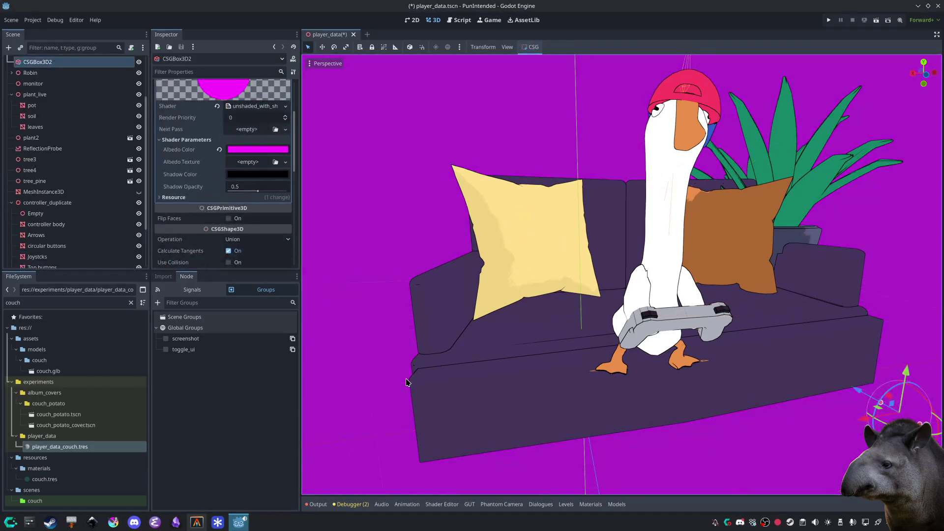
# Step: Save the scene and clear the FileSystem filter to show all files
pyautogui.hotkey('ctrl', 's')
pyautogui.moveTo(711, 332); pyautogui.dragTo(700, 336)
pyautogui.press('Escape')
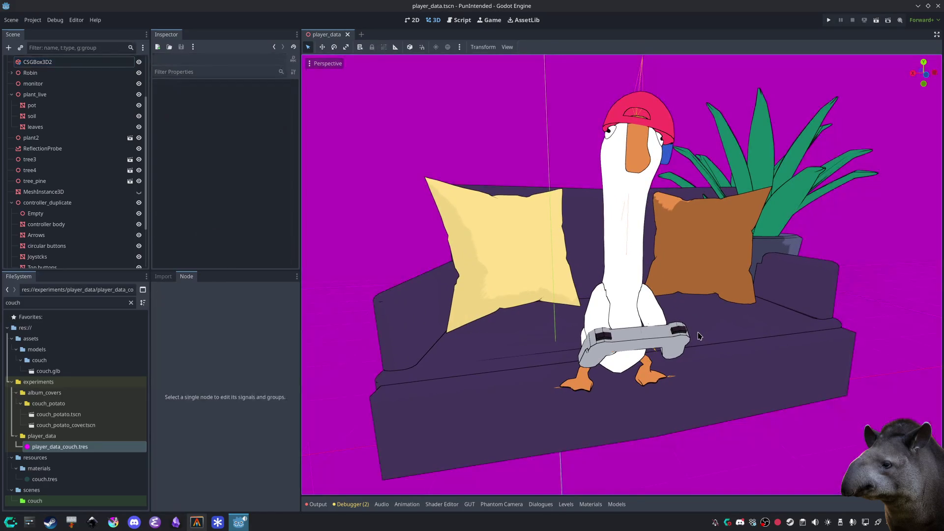
pyautogui.moveTo(726, 368); pyautogui.dragTo(684, 317)
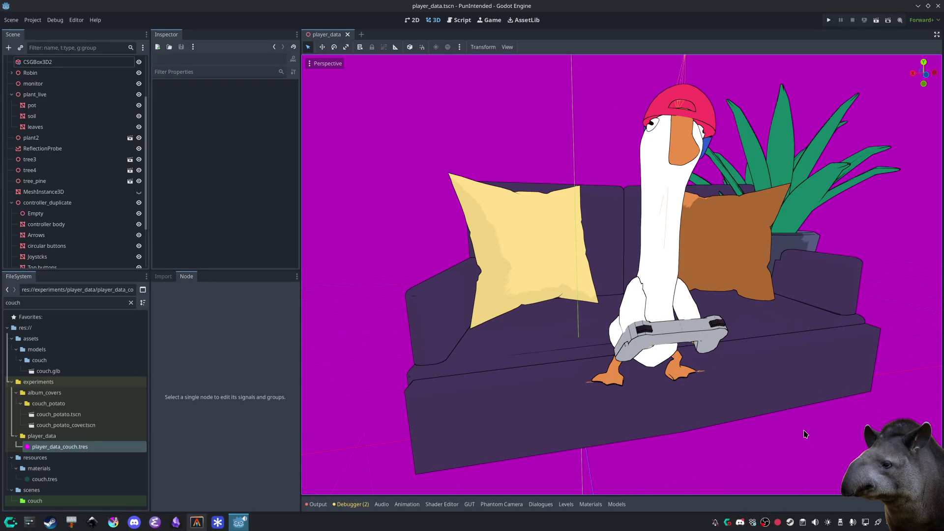
pyautogui.doubleClick(30, 302)
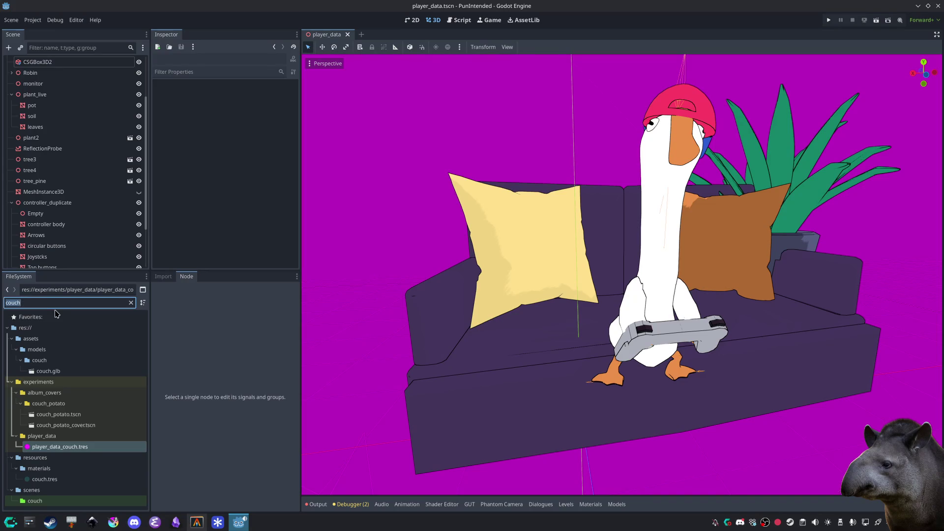
pyautogui.press('BackSpace')
pyautogui.scroll(3, 55, 69)
# Step: Add a new Path3D node under the CouchPotato root by searching 'path'
pyautogui.click(6, 62)
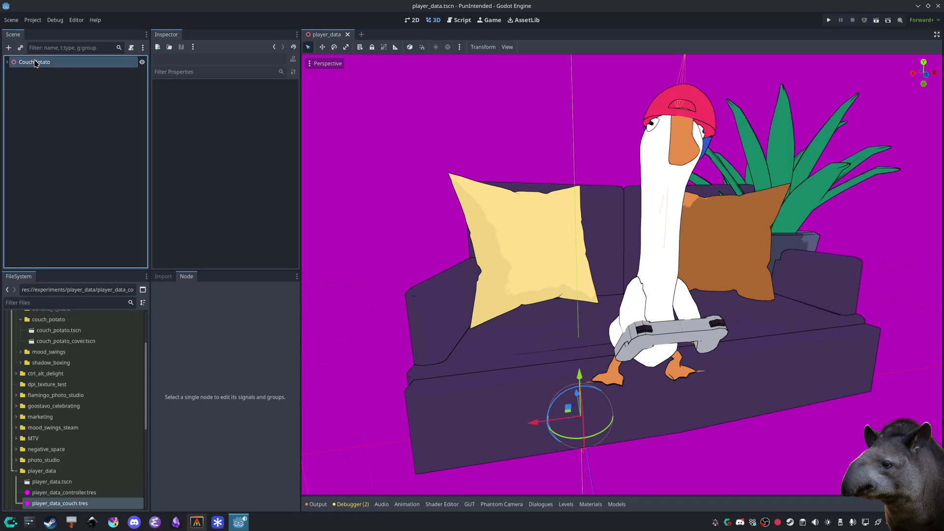
pyautogui.hotkey('ctrl', 'a')
pyautogui.write('path')
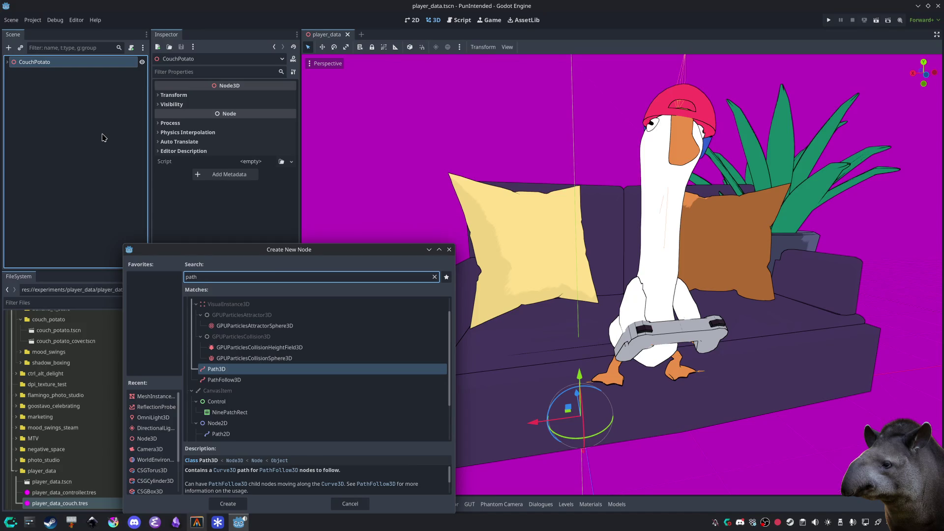
pyautogui.press('Return')
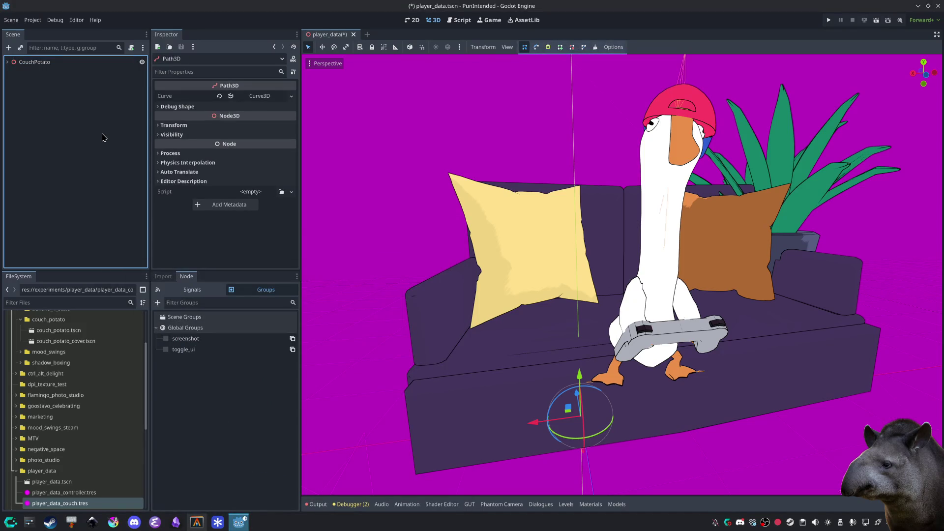
# Step: Move the Path3D node onto the goose's controller and expand its Curve properties
pyautogui.moveTo(545, 421); pyautogui.dragTo(720, 360)
pyautogui.moveTo(675, 399); pyautogui.dragTo(650, 361)
pyautogui.moveTo(671, 324); pyautogui.dragTo(681, 310)
pyautogui.moveTo(687, 275); pyautogui.dragTo(687, 276)
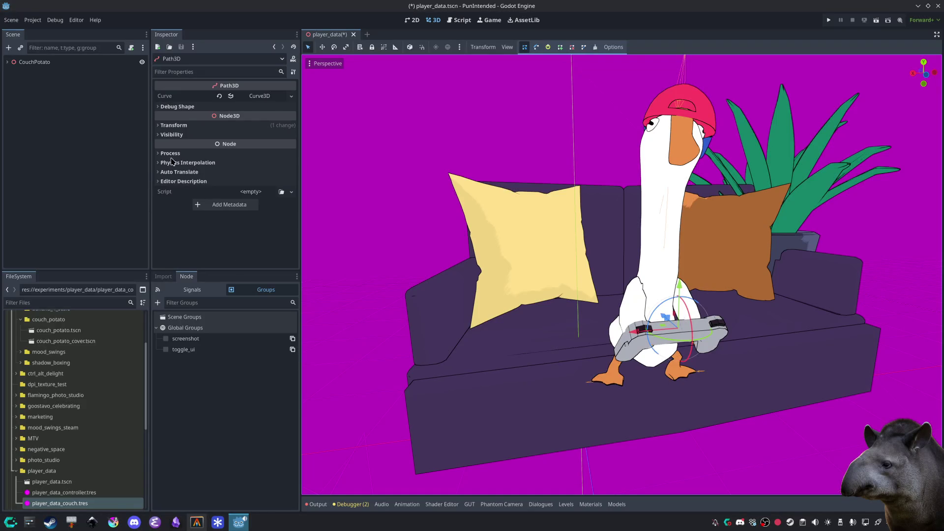
pyautogui.click(269, 97)
pyautogui.click(269, 96)
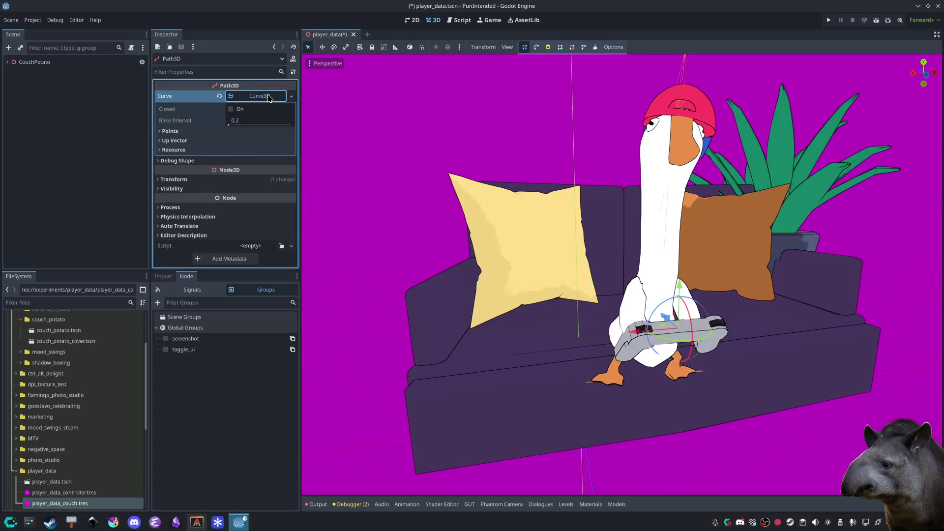
# Step: Add a path point and position it along the couch
pyautogui.click(560, 47)
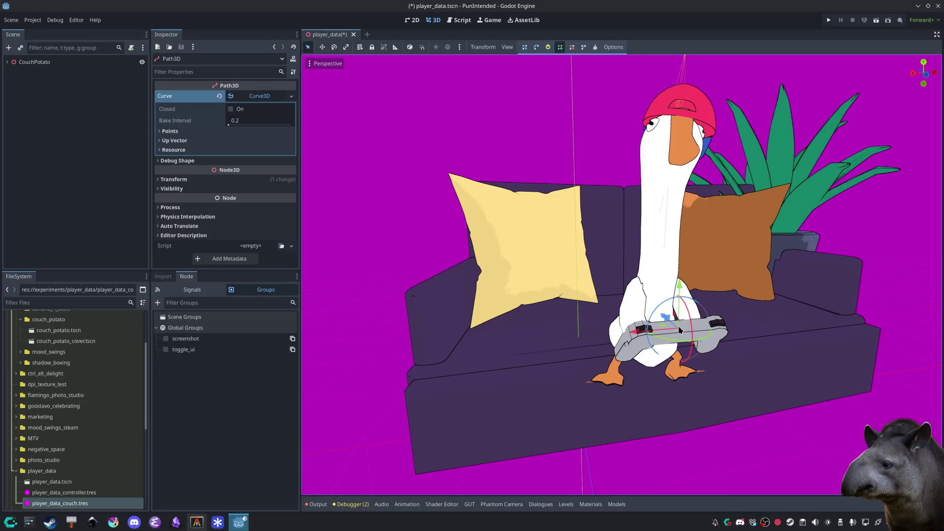
pyautogui.moveTo(707, 397); pyautogui.dragTo(853, 266)
pyautogui.moveTo(859, 413)
pyautogui.mouseDown()
pyautogui.moveTo(801, 407)
pyautogui.moveTo(797, 421)
pyautogui.moveTo(855, 412)
pyautogui.mouseUp()
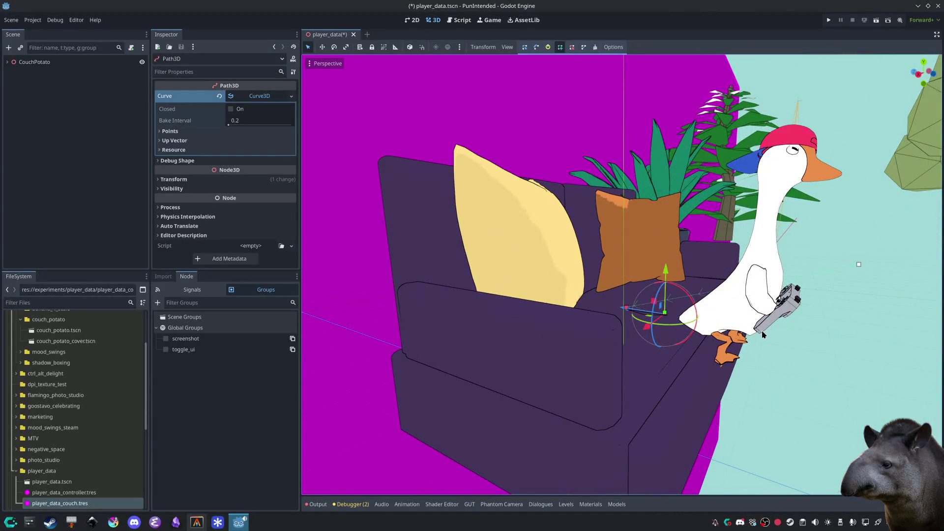
pyautogui.moveTo(728, 368)
pyautogui.mouseDown()
pyautogui.moveTo(728, 406)
pyautogui.moveTo(677, 411)
pyautogui.moveTo(660, 429)
pyautogui.moveTo(642, 424)
pyautogui.moveTo(700, 411)
pyautogui.moveTo(710, 435)
pyautogui.mouseUp()
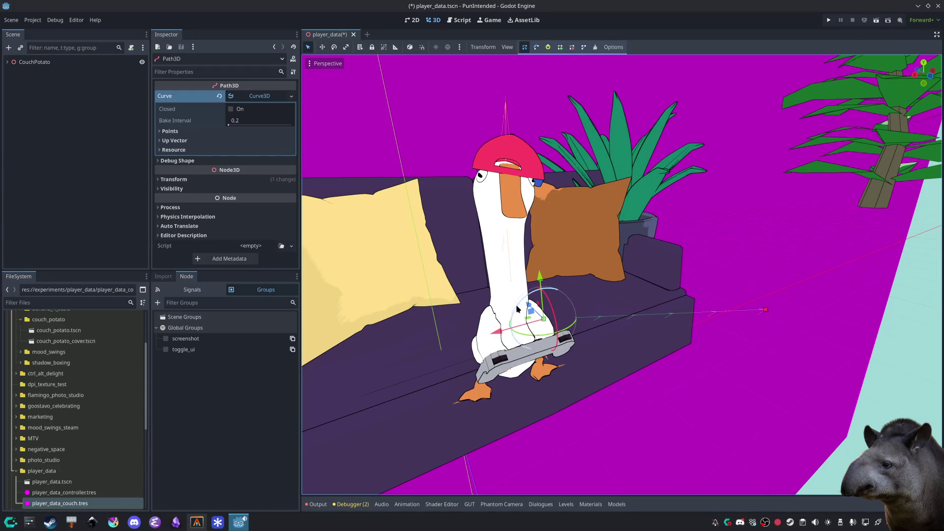
pyautogui.moveTo(535, 314)
pyautogui.mouseDown()
pyautogui.moveTo(601, 386)
pyautogui.moveTo(635, 284)
pyautogui.mouseUp()
pyautogui.moveTo(573, 337); pyautogui.dragTo(477, 374)
# Step: Pull the path's end point onto the couch's right side and save the scene
pyautogui.click(765, 310)
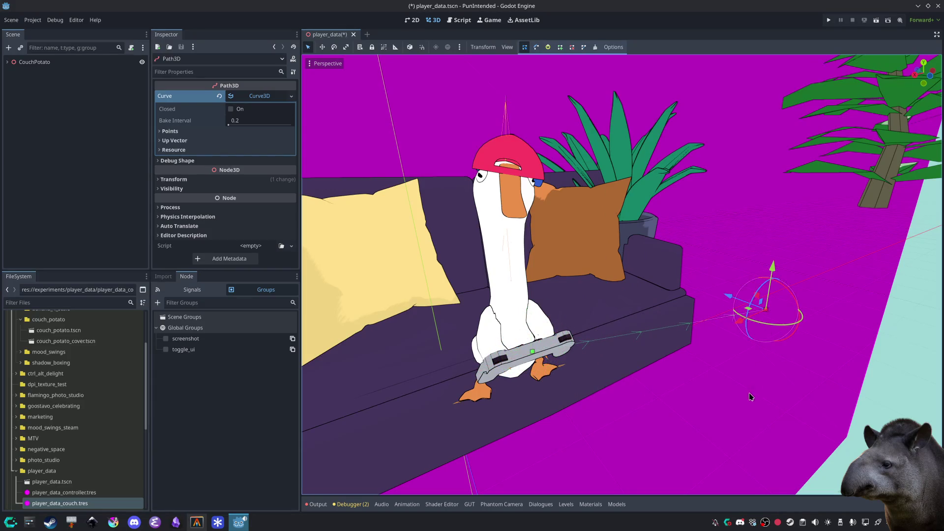
pyautogui.moveTo(732, 335)
pyautogui.mouseDown()
pyautogui.moveTo(679, 374)
pyautogui.moveTo(622, 391)
pyautogui.moveTo(634, 395)
pyautogui.mouseUp()
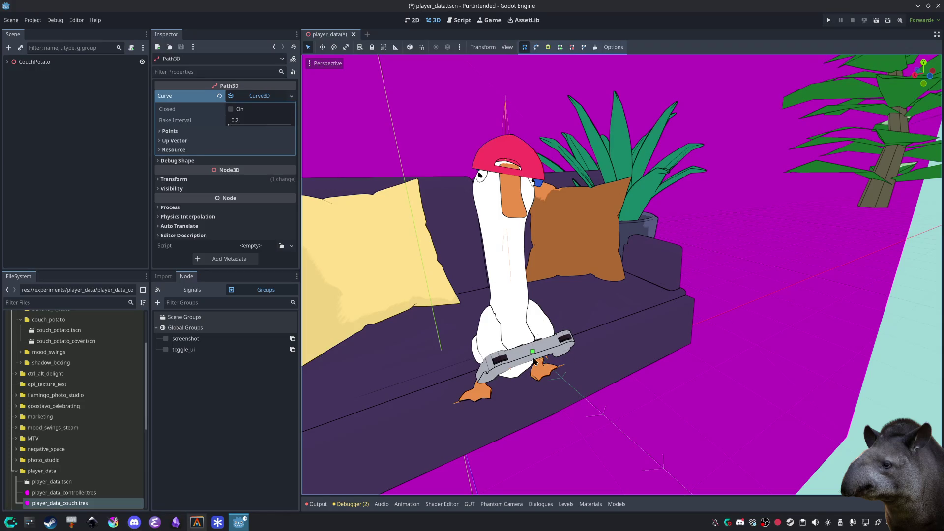
pyautogui.scroll(-3, 535, 354)
pyautogui.click(693, 393)
pyautogui.moveTo(701, 368)
pyautogui.mouseDown()
pyautogui.moveTo(691, 343)
pyautogui.moveTo(640, 430)
pyautogui.moveTo(651, 471)
pyautogui.moveTo(597, 423)
pyautogui.moveTo(574, 434)
pyautogui.moveTo(634, 411)
pyautogui.mouseUp()
pyautogui.click(497, 390)
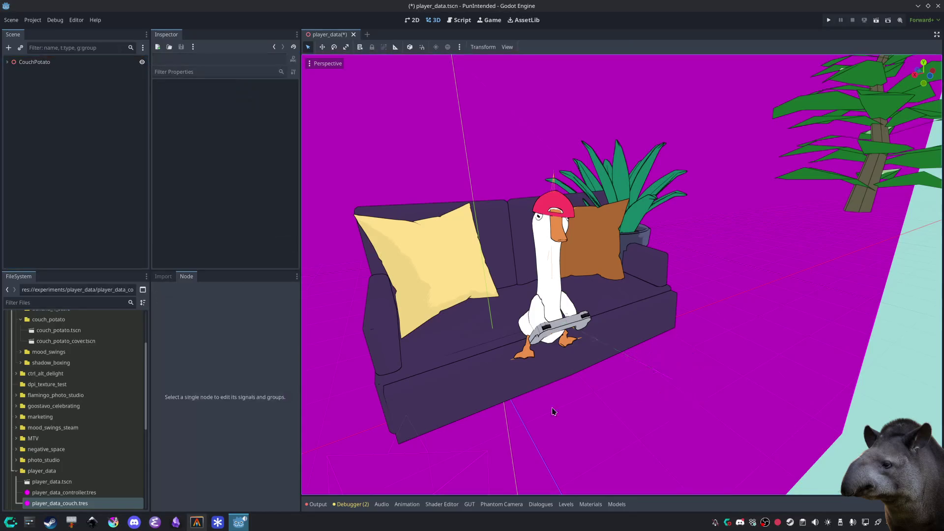
pyautogui.scroll(5, 609, 431)
pyautogui.scroll(3, 585, 431)
pyautogui.hotkey('ctrl', 's')
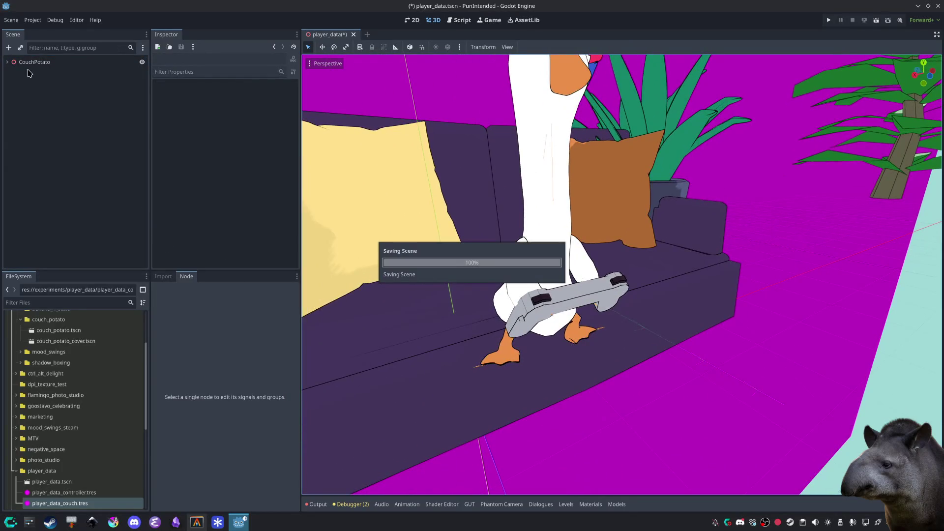
# Step: Expand CouchPotato in the Scene tree and select its Path3D child node
pyautogui.click(662, 339)
pyautogui.click(119, 153)
pyautogui.click(15, 63)
pyautogui.click(6, 62)
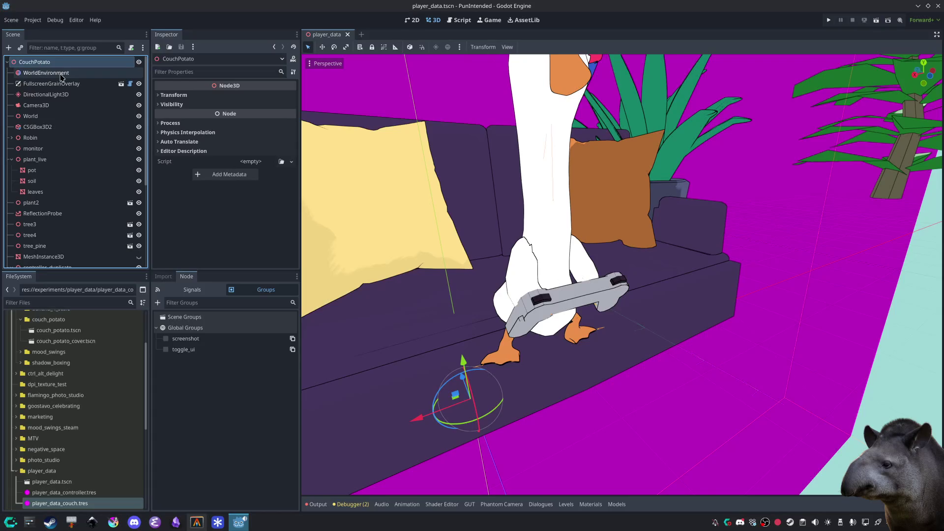
pyautogui.scroll(-5, 69, 120)
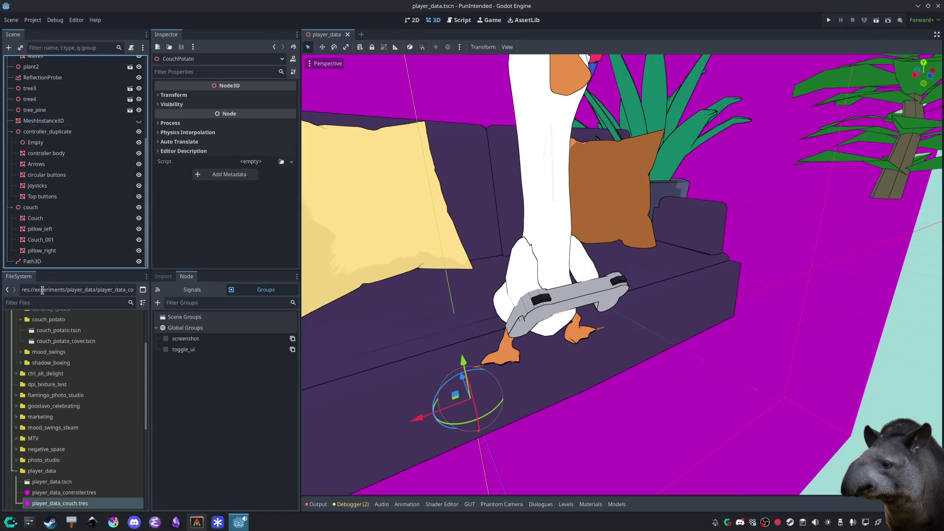
pyautogui.click(43, 265)
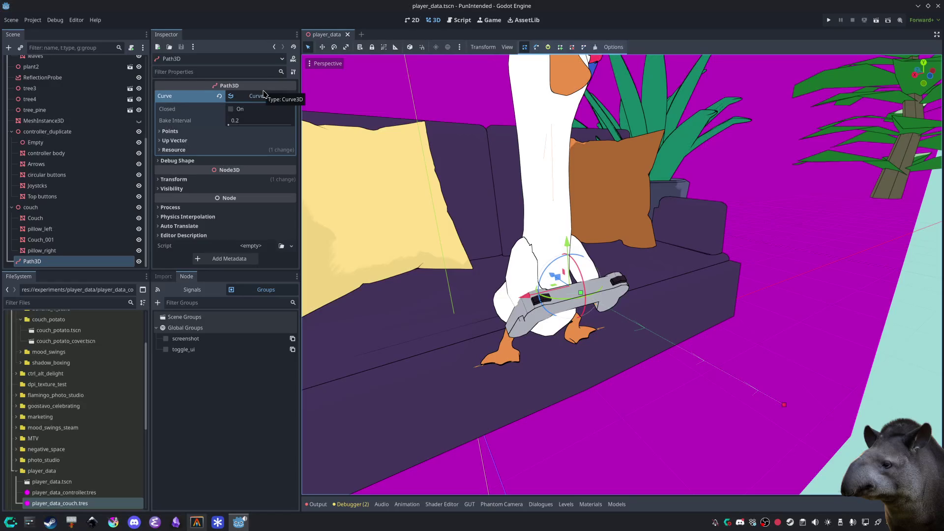
# Step: Set the Path3D debug shape's custom colour to white
pyautogui.click(177, 160)
pyautogui.click(248, 171)
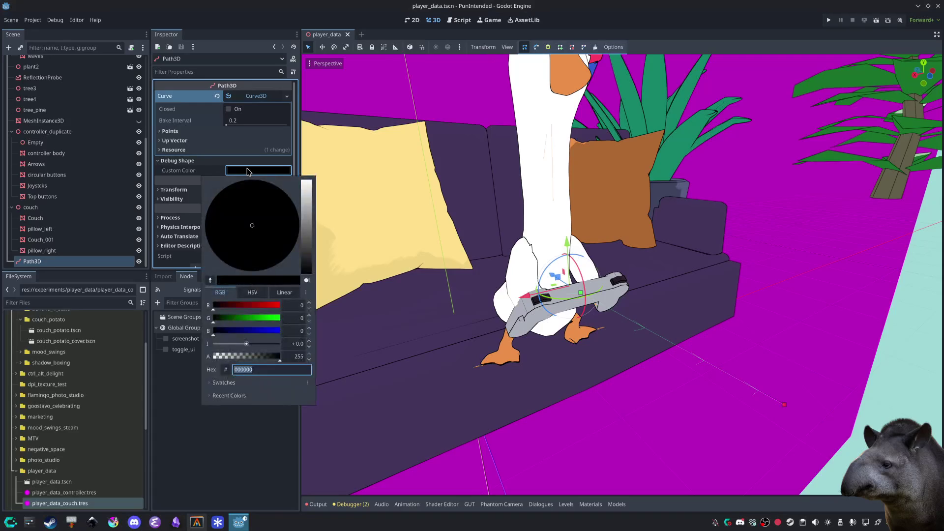
pyautogui.click(305, 252)
pyautogui.moveTo(306, 252); pyautogui.dragTo(305, 181)
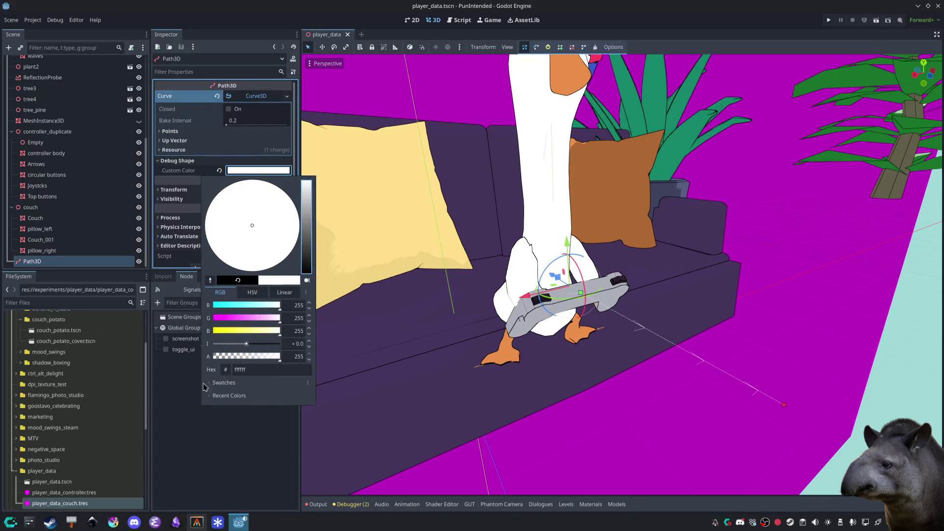
pyautogui.click(208, 510)
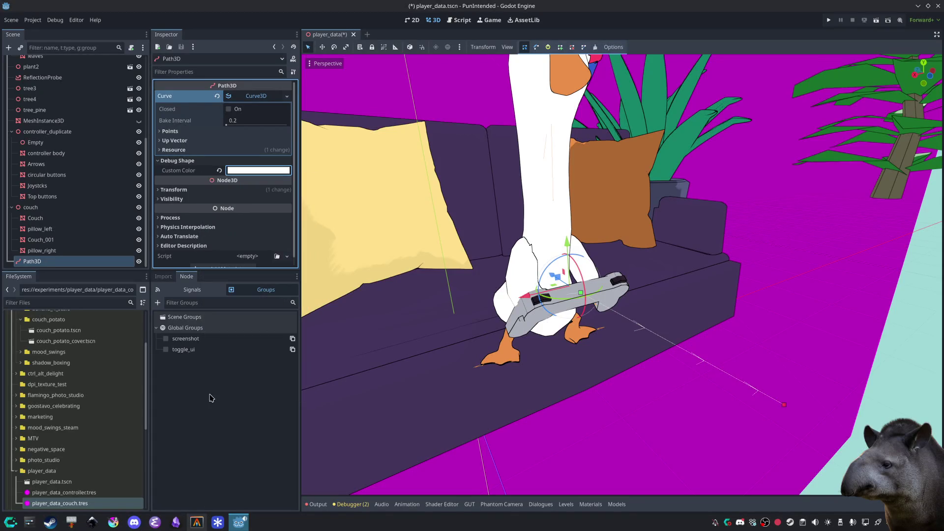
# Step: Expand the curve and transform settings, trying scale 1.14 before resetting it to 1.0
pyautogui.click(196, 149)
pyautogui.click(196, 140)
pyautogui.click(196, 133)
pyautogui.click(196, 133)
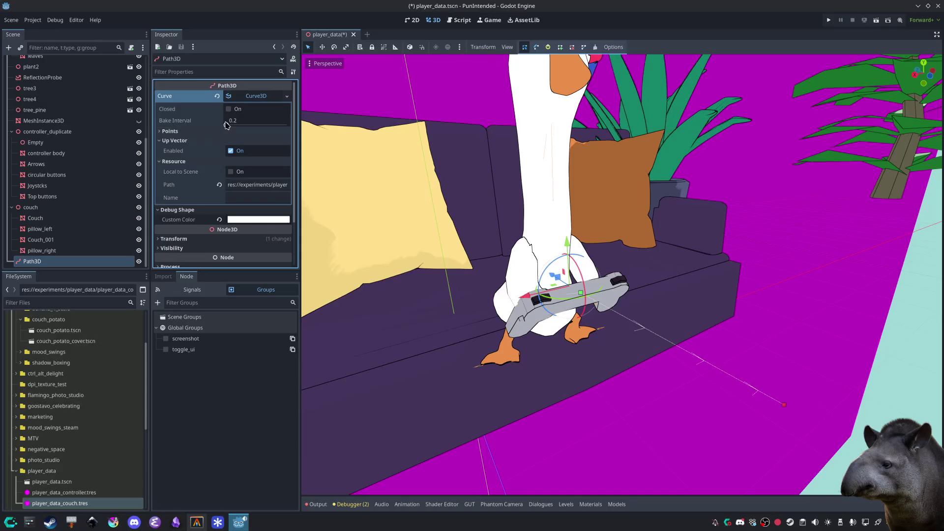
pyautogui.scroll(-2, 194, 172)
pyautogui.click(192, 192)
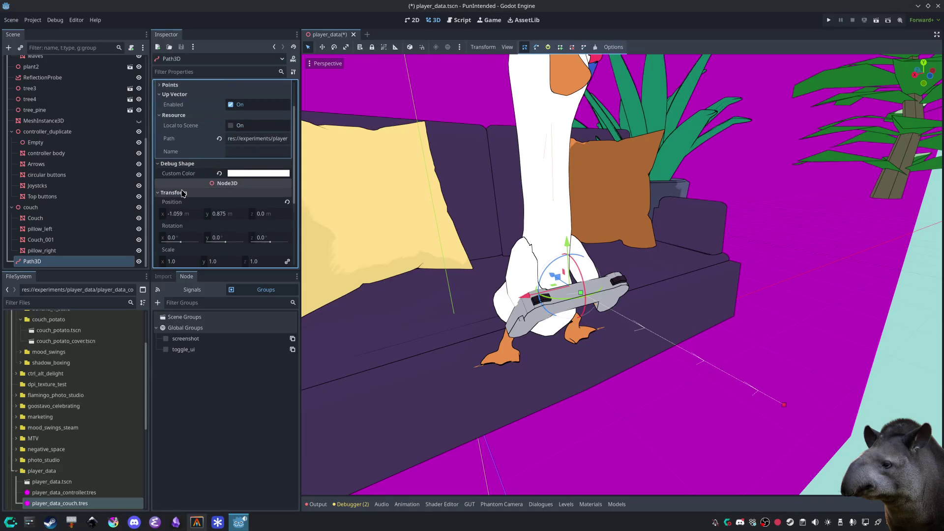
pyautogui.scroll(-2, 189, 210)
pyautogui.moveTo(187, 213); pyautogui.dragTo(252, 203)
pyautogui.click(287, 203)
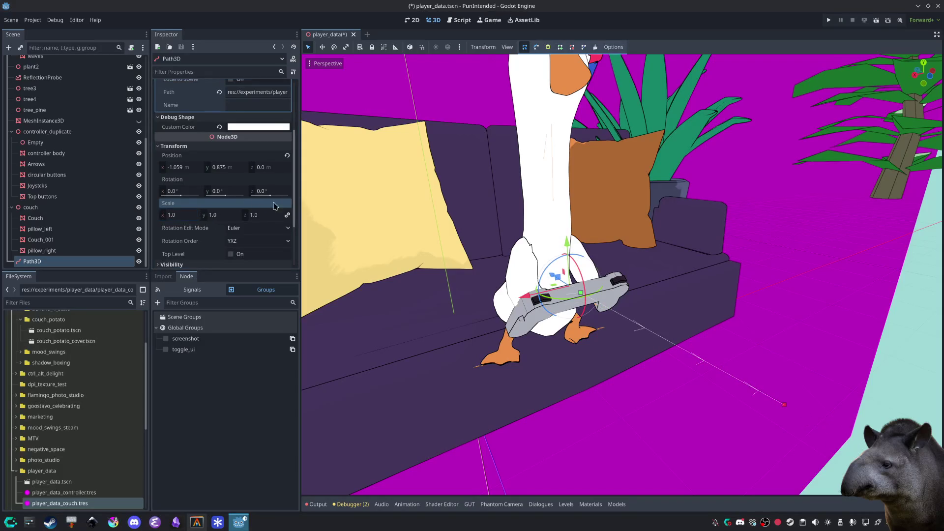
pyautogui.scroll(-3, 235, 194)
pyautogui.scroll(6, 219, 193)
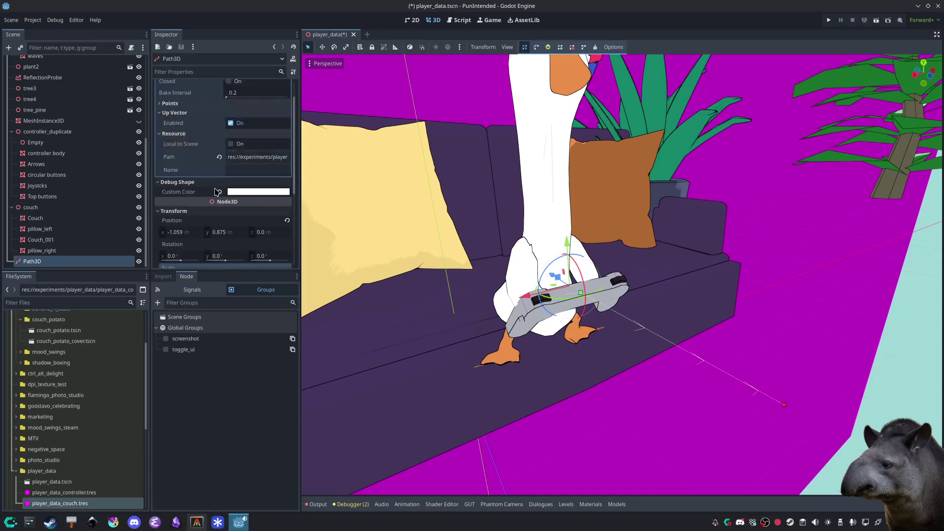
# Step: Move the end point to the couch's right edge and add a new point on the floor
pyautogui.click(784, 404)
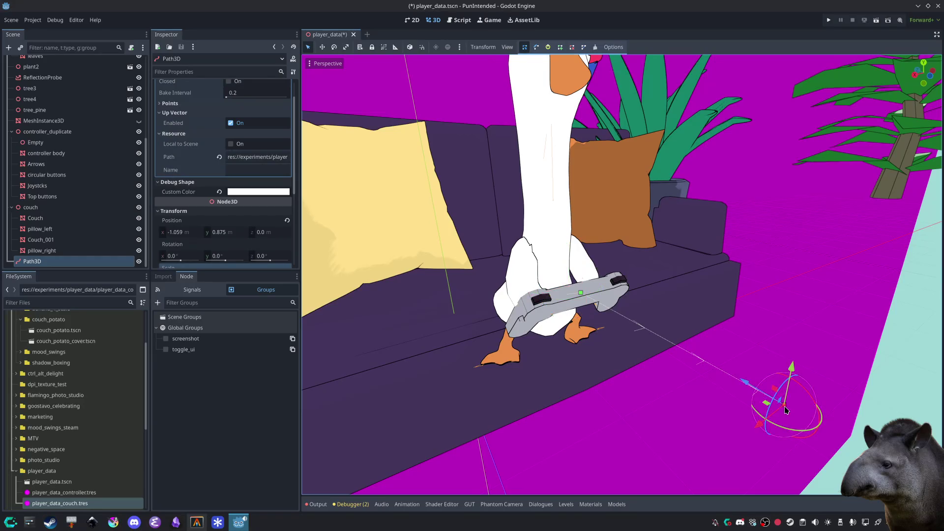
pyautogui.moveTo(741, 378); pyautogui.dragTo(640, 322)
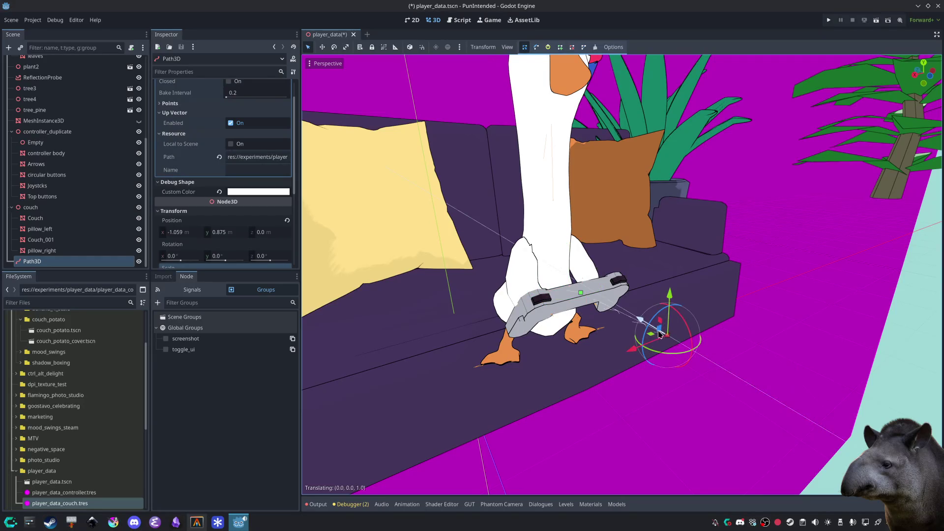
pyautogui.moveTo(633, 355); pyautogui.dragTo(716, 328)
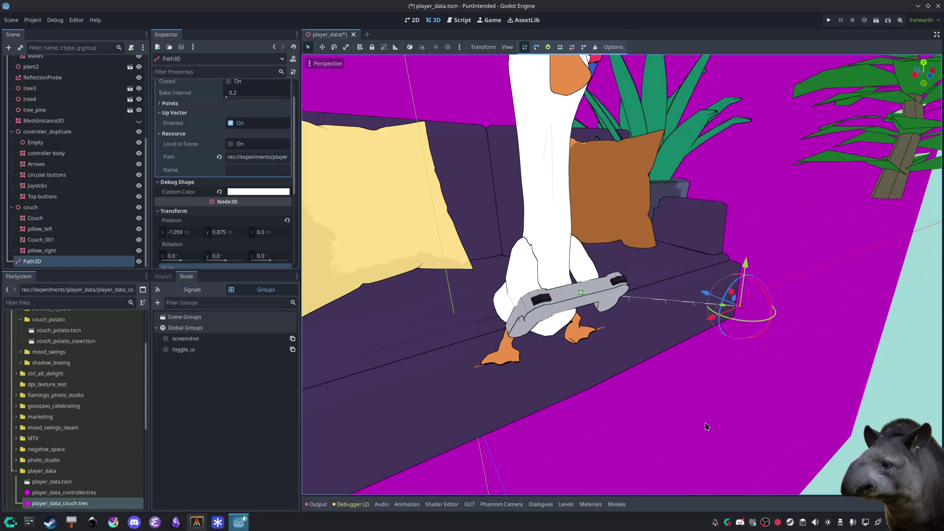
pyautogui.click(560, 47)
pyautogui.click(633, 422)
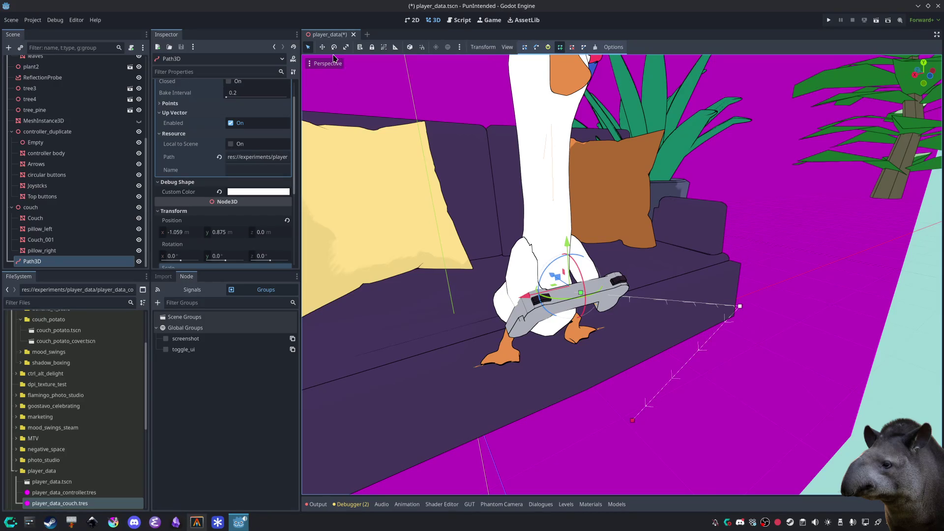
pyautogui.click(524, 47)
pyautogui.click(614, 47)
pyautogui.click(614, 47)
pyautogui.click(506, 47)
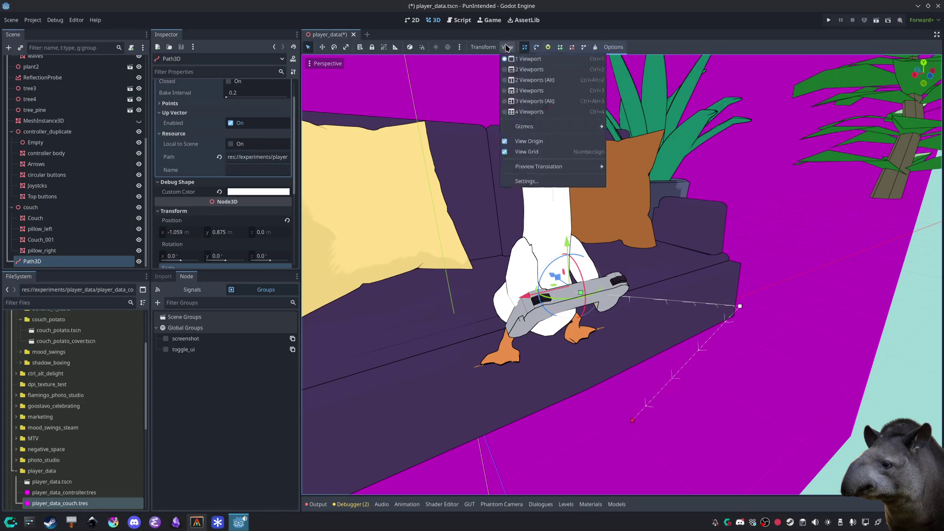
pyautogui.click(506, 47)
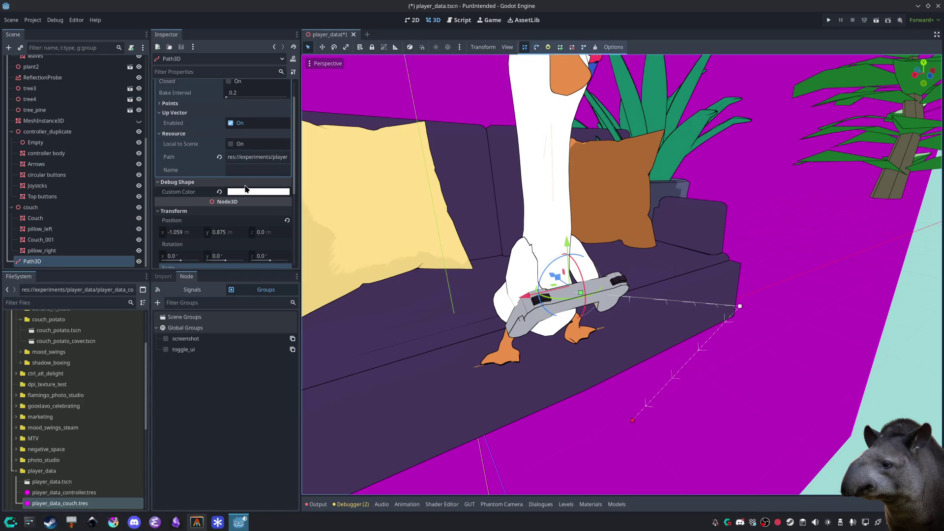
pyautogui.scroll(2, 246, 188)
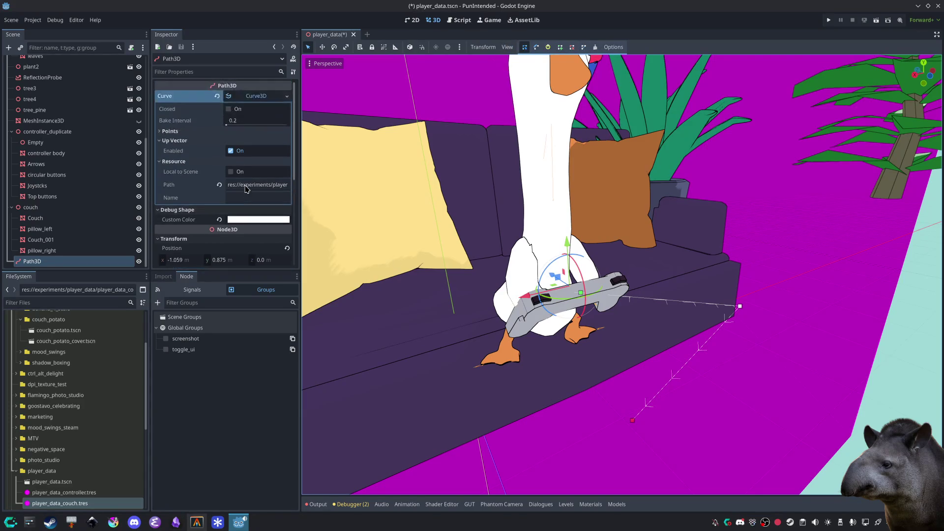
# Step: Expand the Curve's Points list, then twice search 'curve' in Create New Node and cancel
pyautogui.click(174, 131)
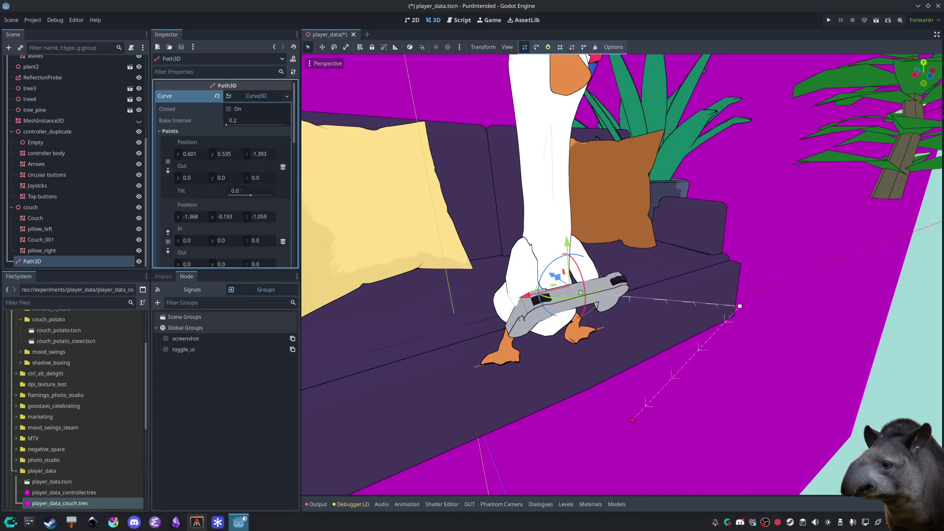
pyautogui.hotkey('ctrl', 'a')
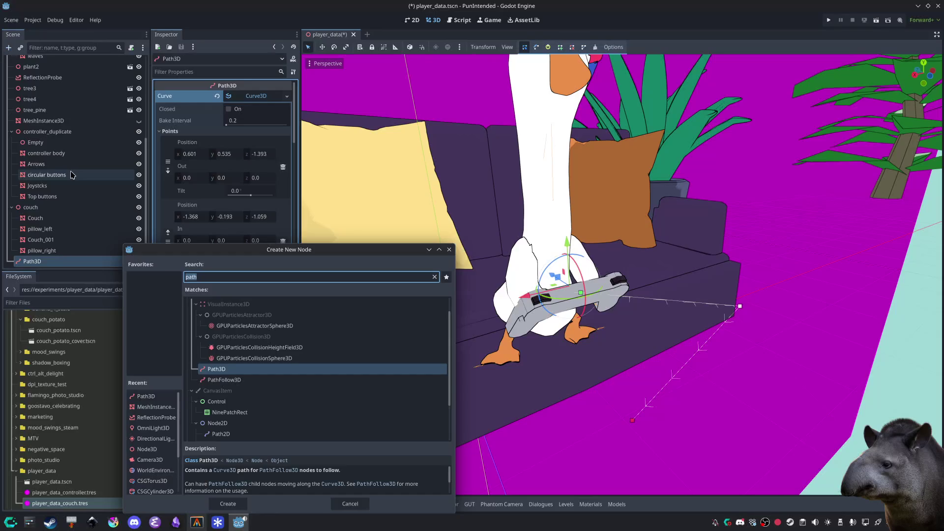
pyautogui.write('curve')
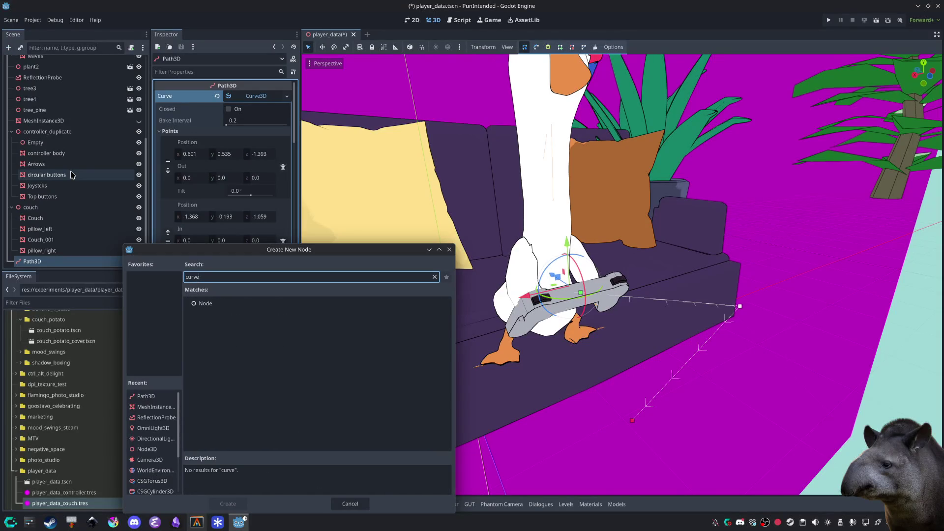
pyautogui.press('Escape')
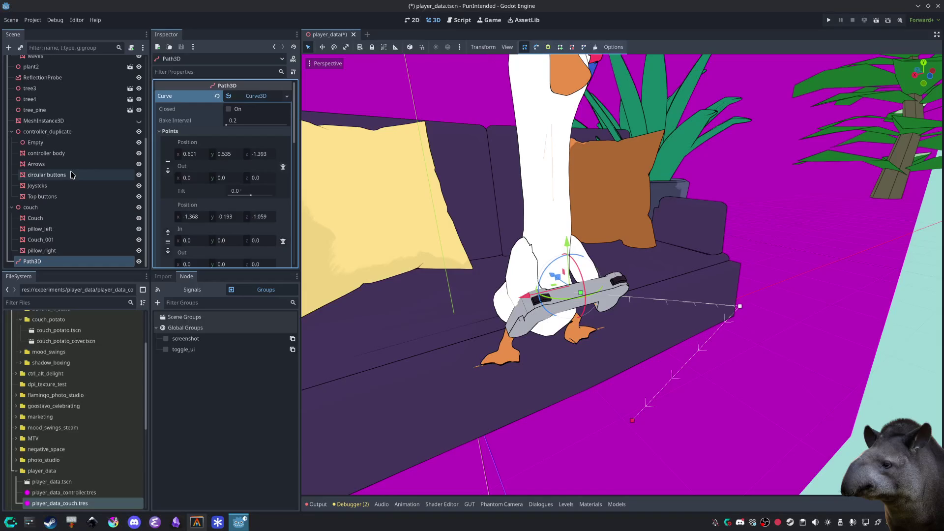
pyautogui.hotkey('ctrl', 'a')
pyautogui.write('curve')
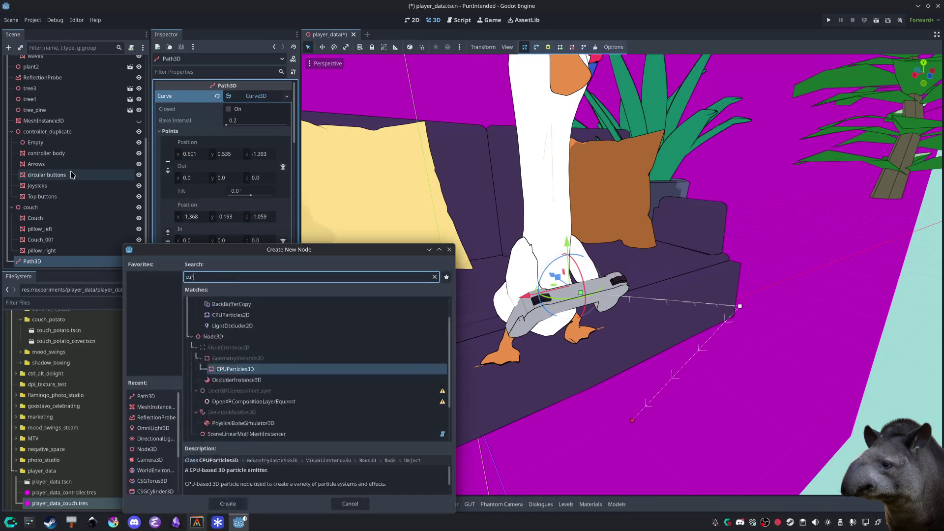
pyautogui.press('Escape')
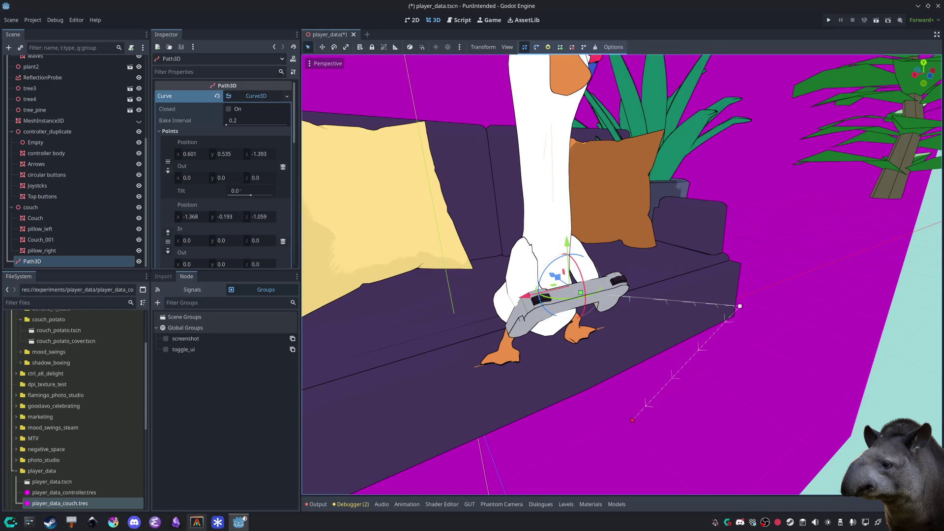
# Step: Delete the Path3D node from the scene
pyautogui.click(69, 240)
pyautogui.click(58, 262)
pyautogui.press('Delete')
pyautogui.press('Return')
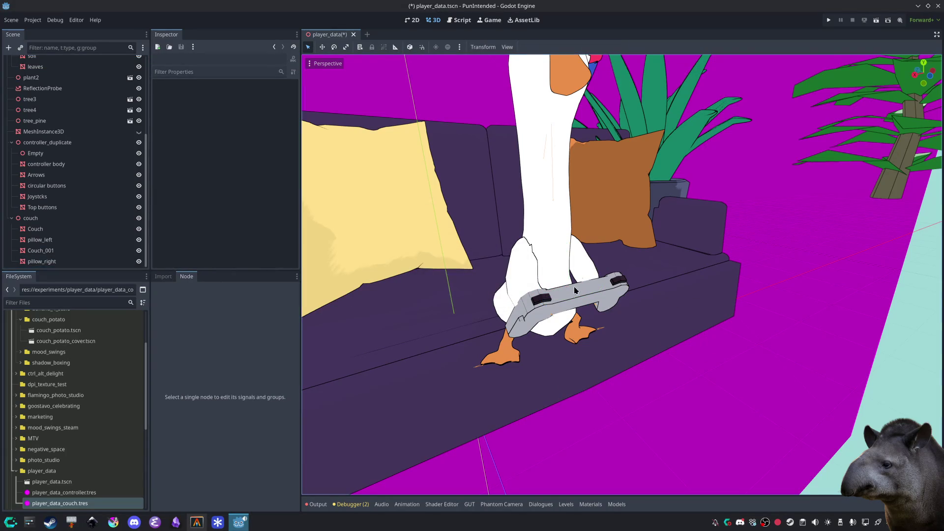
# Step: Orbit so the goose faces the view, then select the right pillow and bring up its albedo swatches
pyautogui.scroll(-3, 707, 412)
pyautogui.moveTo(691, 412); pyautogui.dragTo(689, 383)
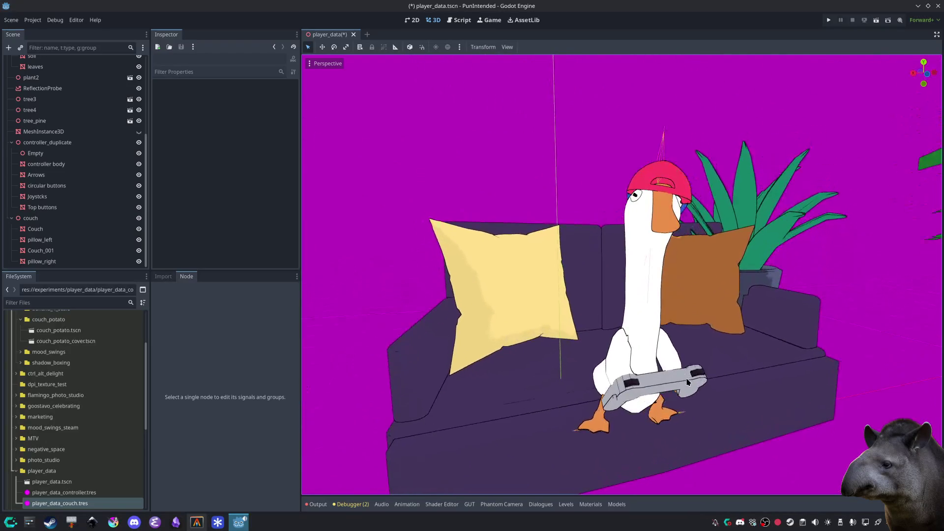
pyautogui.moveTo(761, 409)
pyautogui.mouseDown()
pyautogui.moveTo(746, 411)
pyautogui.moveTo(736, 393)
pyautogui.moveTo(730, 349)
pyautogui.mouseUp()
pyautogui.click(729, 349)
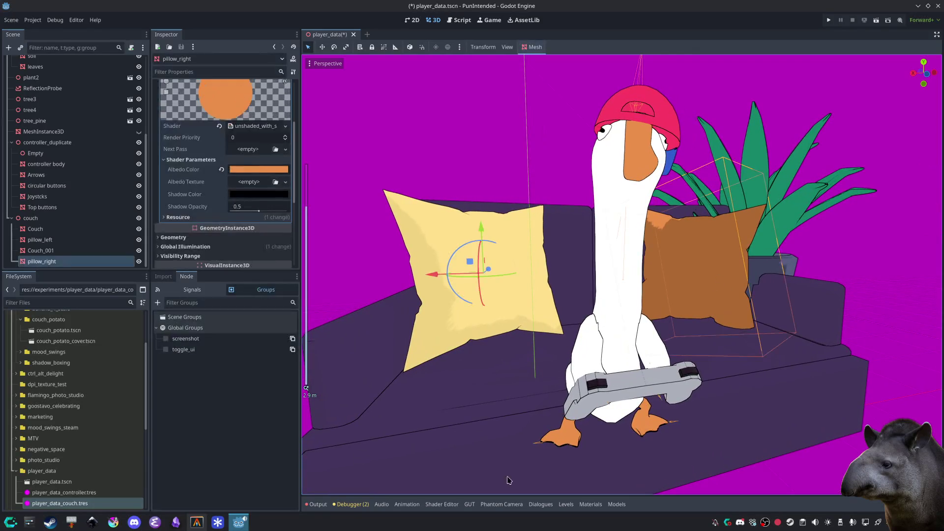
pyautogui.click(252, 172)
pyautogui.click(234, 374)
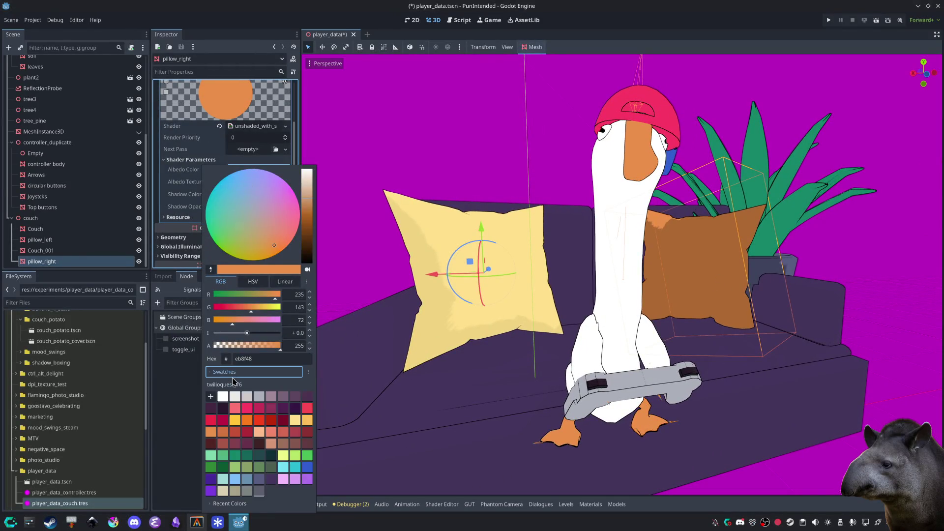
# Step: Try several swatch colours on the right pillow, settling on light yellow-green ebff8b
pyautogui.click(263, 412)
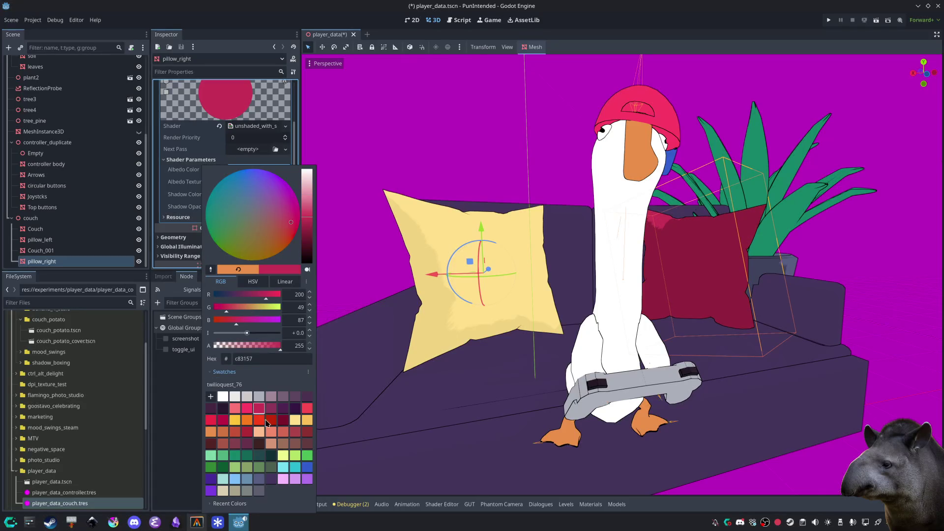
pyautogui.click(260, 488)
pyautogui.click(234, 490)
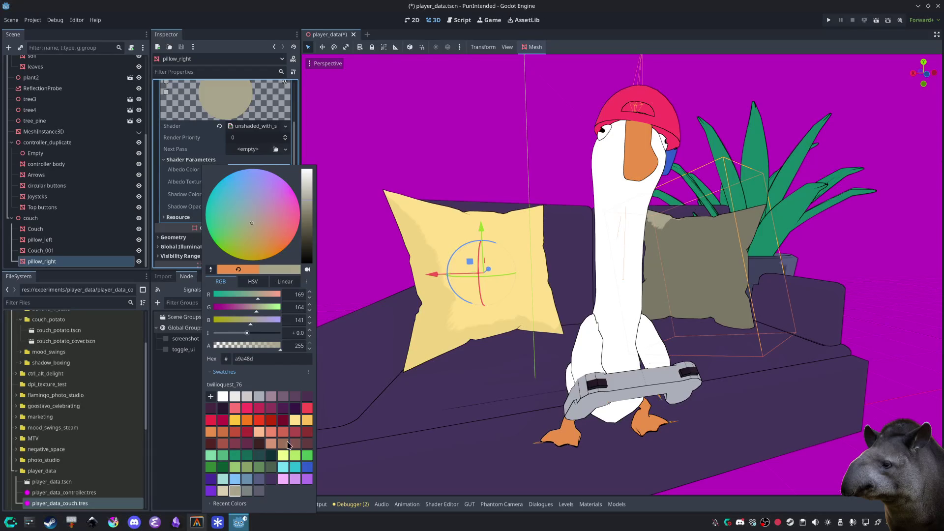
pyautogui.click(248, 408)
pyautogui.click(236, 408)
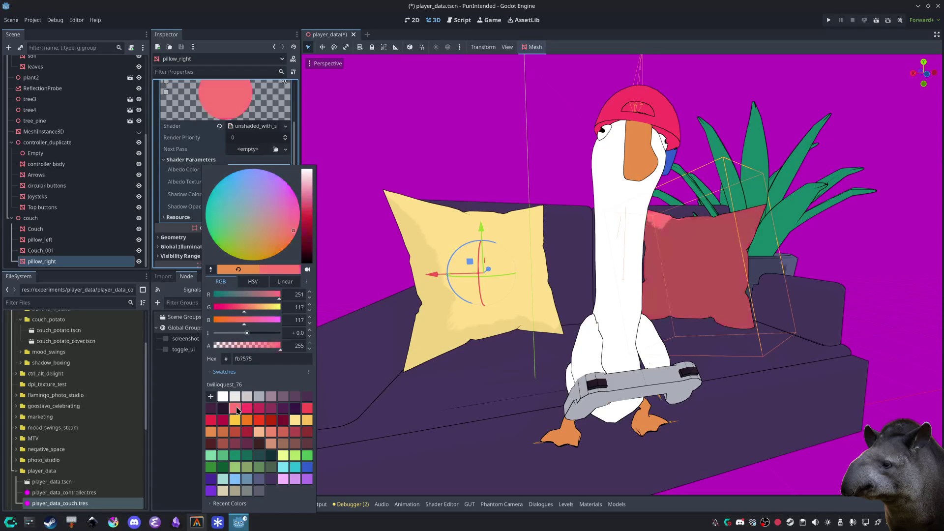
pyautogui.click(246, 409)
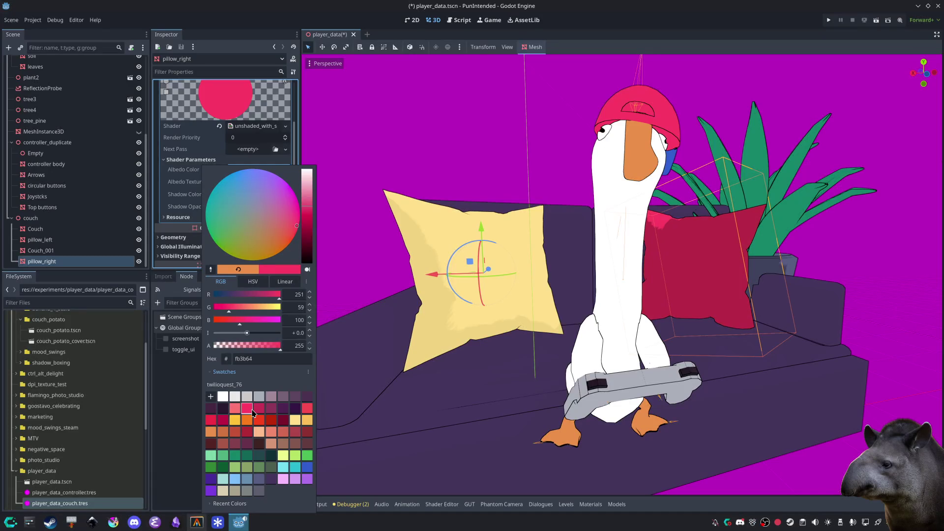
pyautogui.click(307, 409)
pyautogui.click(305, 398)
pyautogui.click(307, 408)
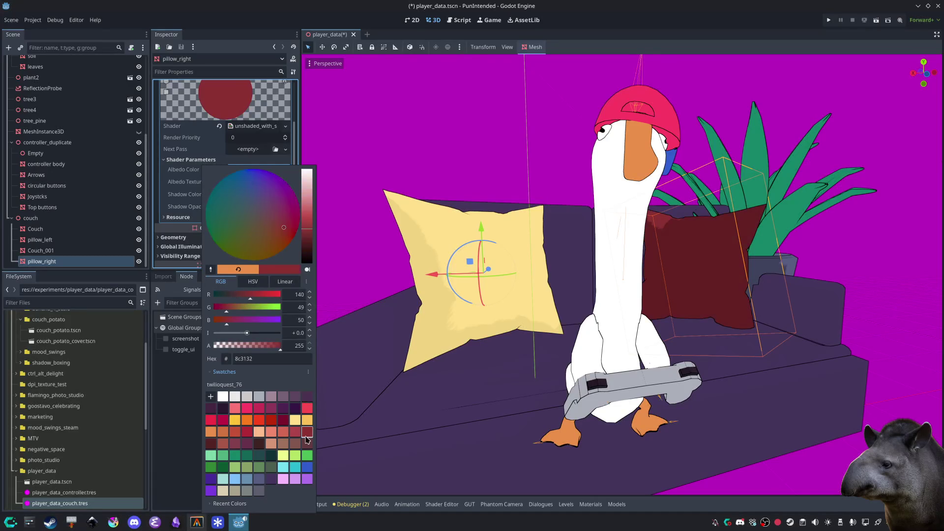
pyautogui.click(285, 447)
pyautogui.click(284, 457)
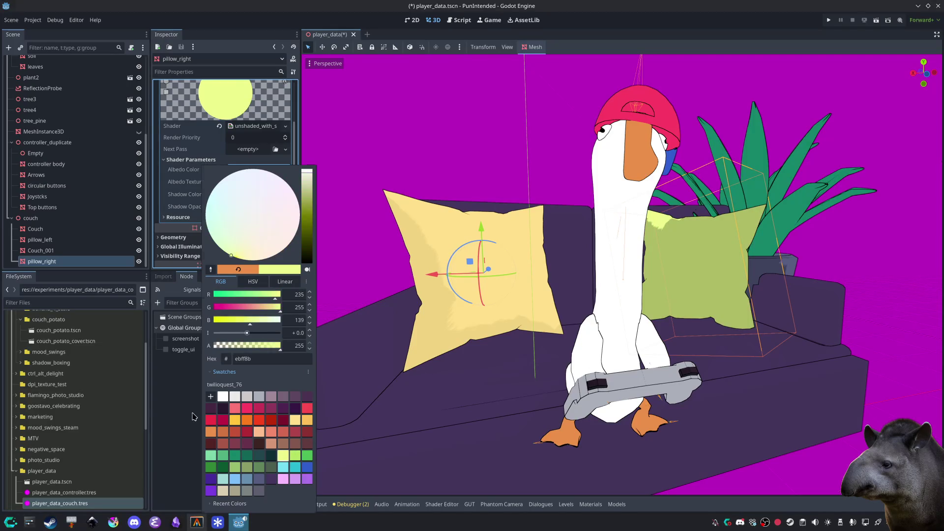
pyautogui.click(426, 157)
pyautogui.click(426, 157)
pyautogui.click(426, 157)
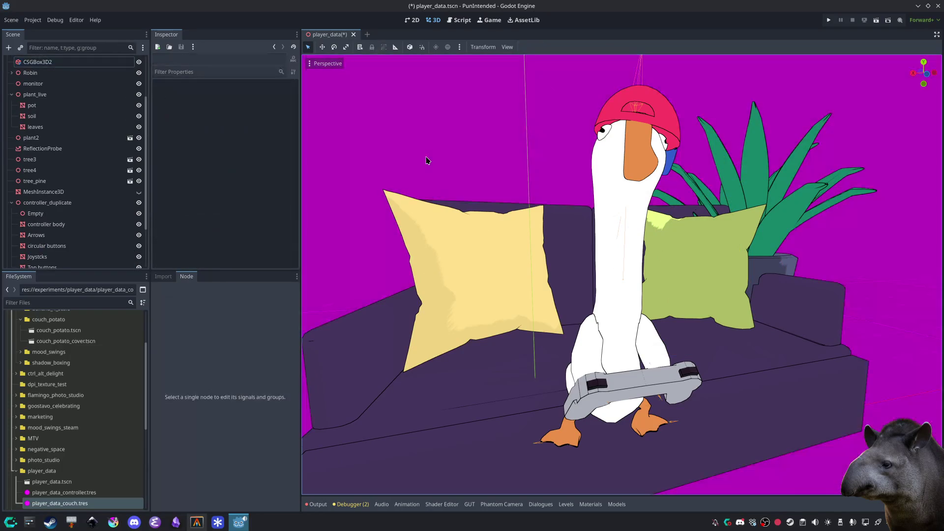
# Step: Save the scene and briefly test the camera preview over the couch
pyautogui.hotkey('ctrl', 's')
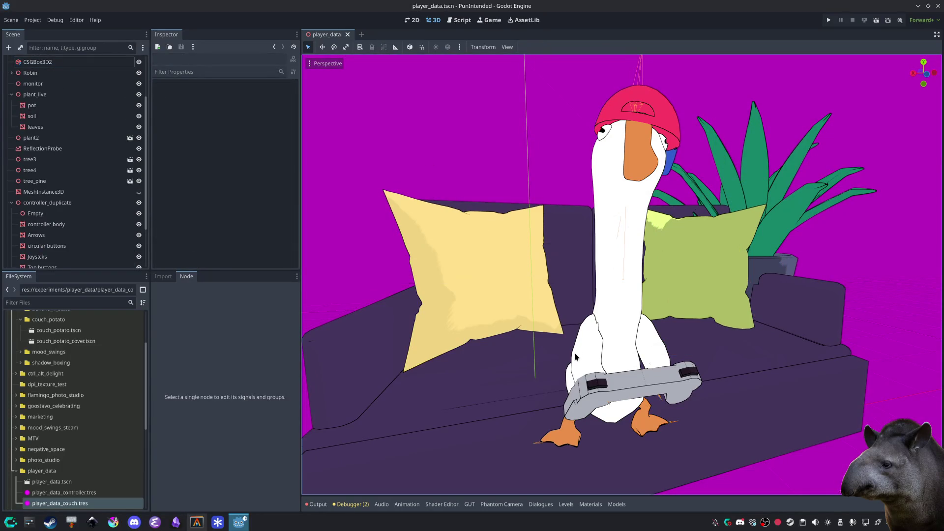
pyautogui.scroll(-2, 574, 352)
pyautogui.moveTo(581, 354); pyautogui.dragTo(587, 324)
pyautogui.click(311, 64)
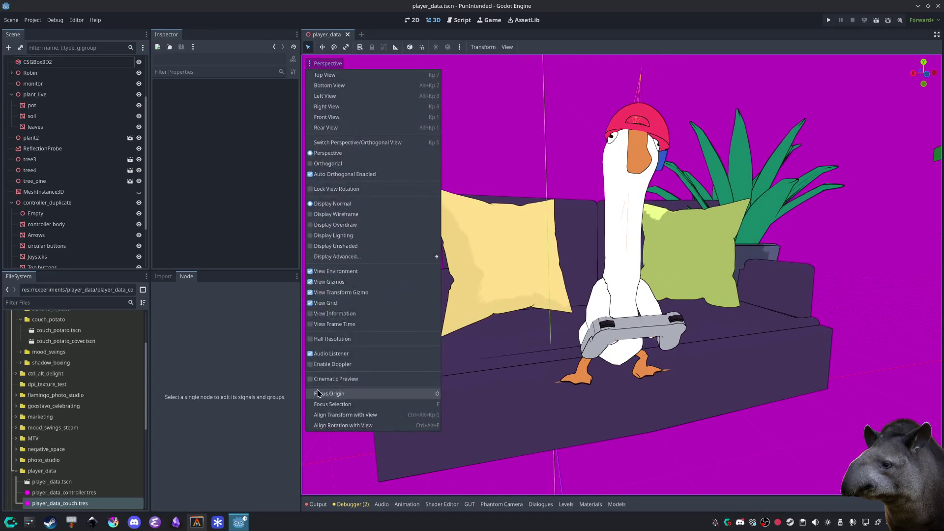
pyautogui.click(327, 378)
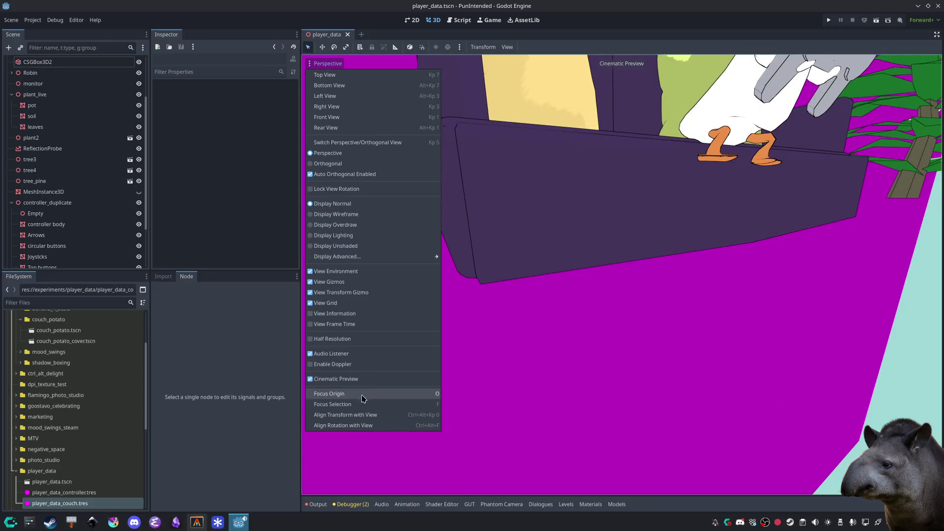
pyautogui.click(344, 379)
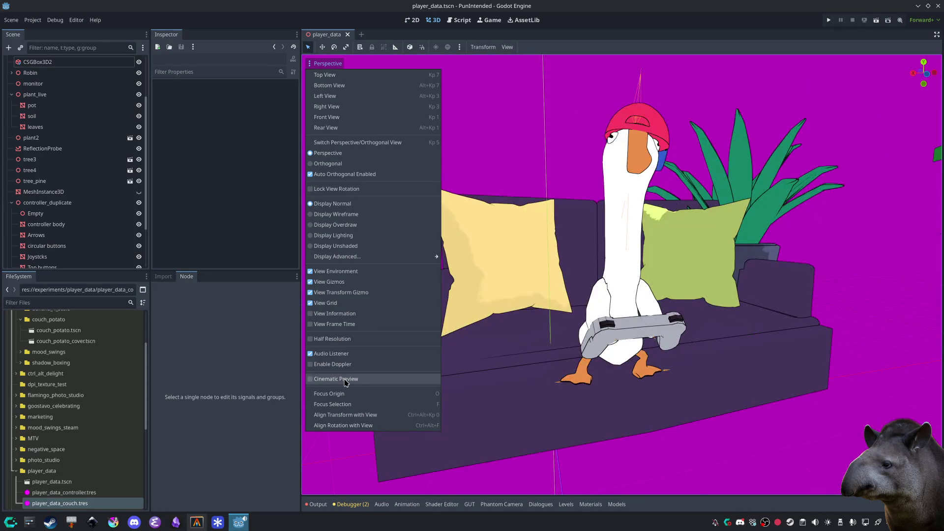
pyautogui.click(590, 415)
pyautogui.scroll(3, 47, 103)
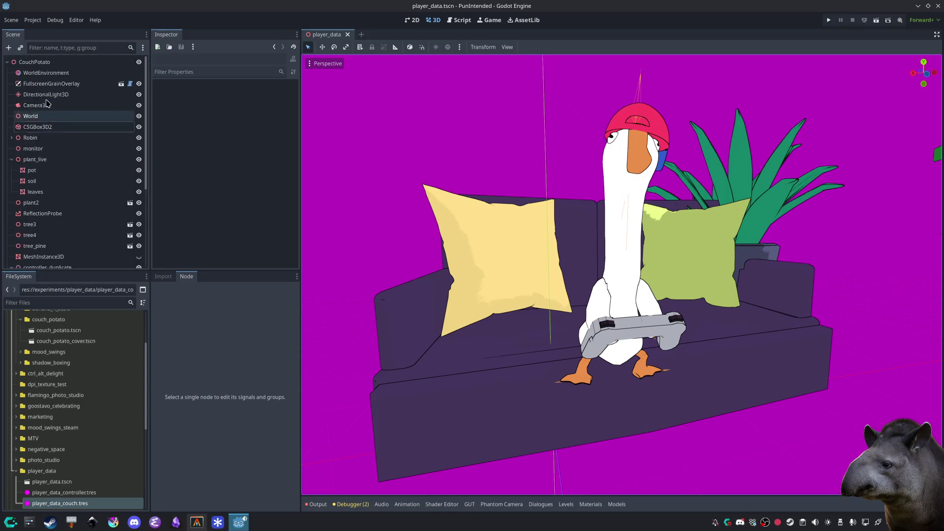
# Step: Align Camera3D with the current view and turn on Cinematic Preview through it
pyautogui.click(53, 106)
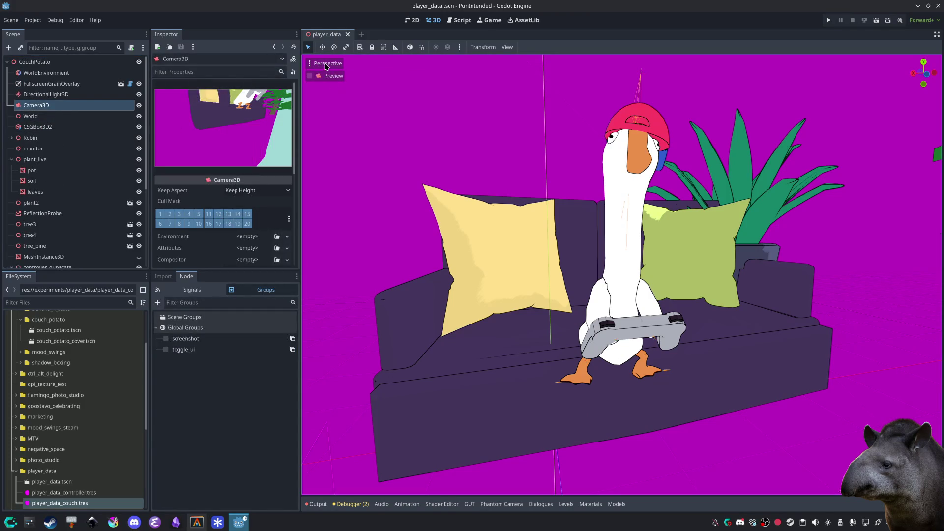
pyautogui.click(326, 66)
pyautogui.click(368, 417)
pyautogui.click(335, 64)
pyautogui.click(338, 379)
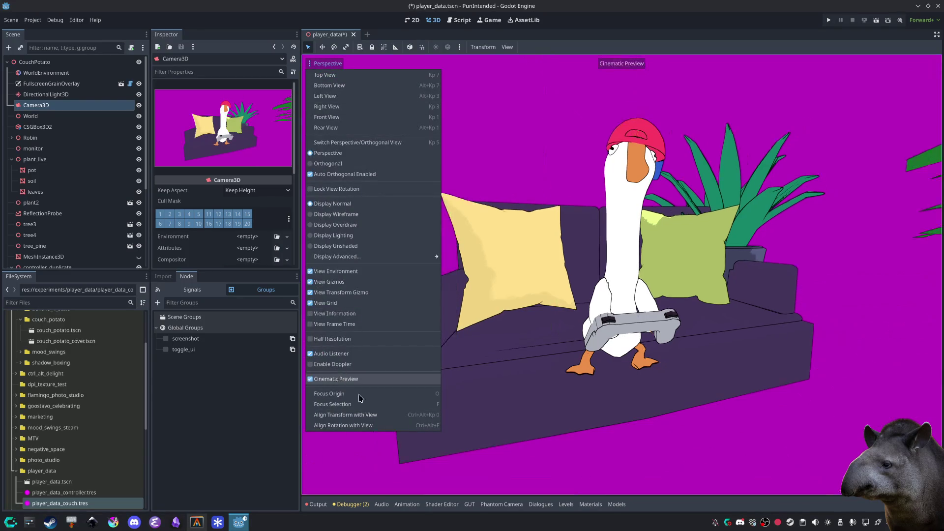
pyautogui.click(780, 443)
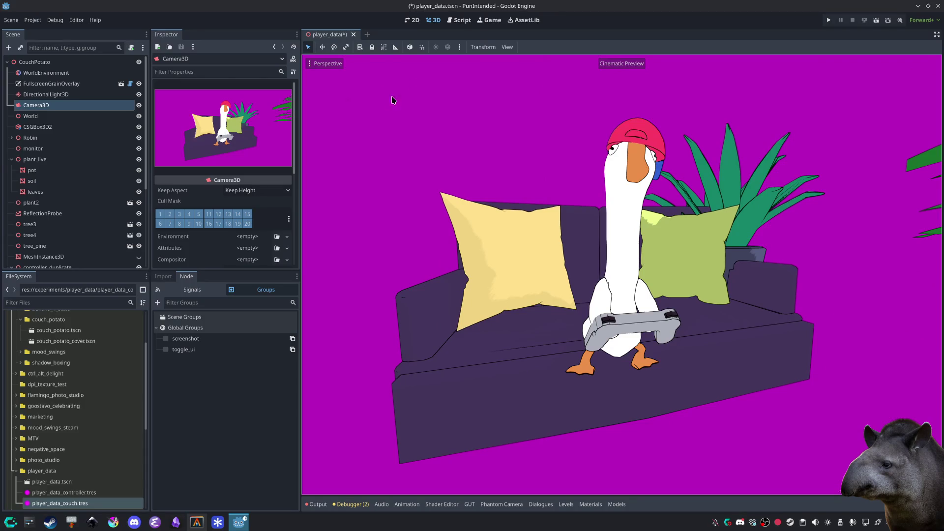
# Step: Capture the goose-on-couch viewport region and save it as Screenshot_20260429_005906.png
pyautogui.press('Print')
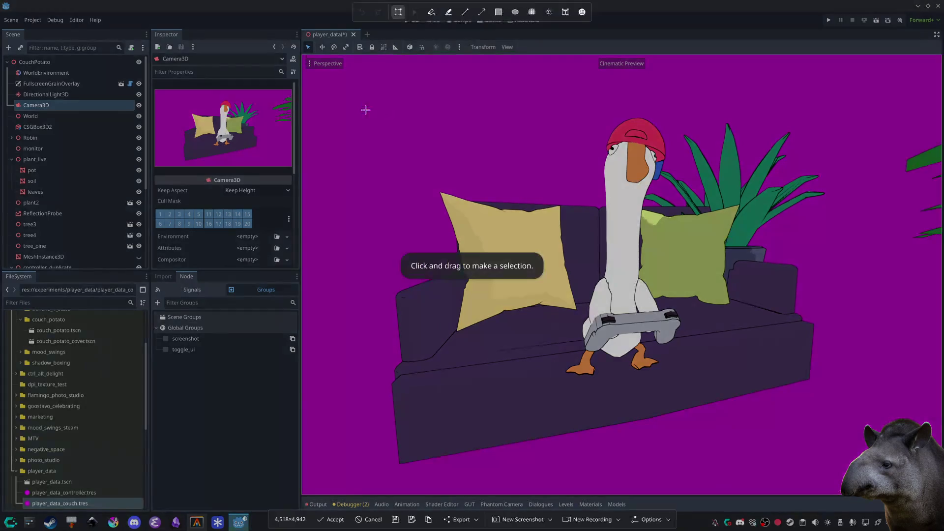
pyautogui.moveTo(349, 90)
pyautogui.mouseDown()
pyautogui.moveTo(865, 482)
pyautogui.moveTo(859, 476)
pyautogui.mouseUp()
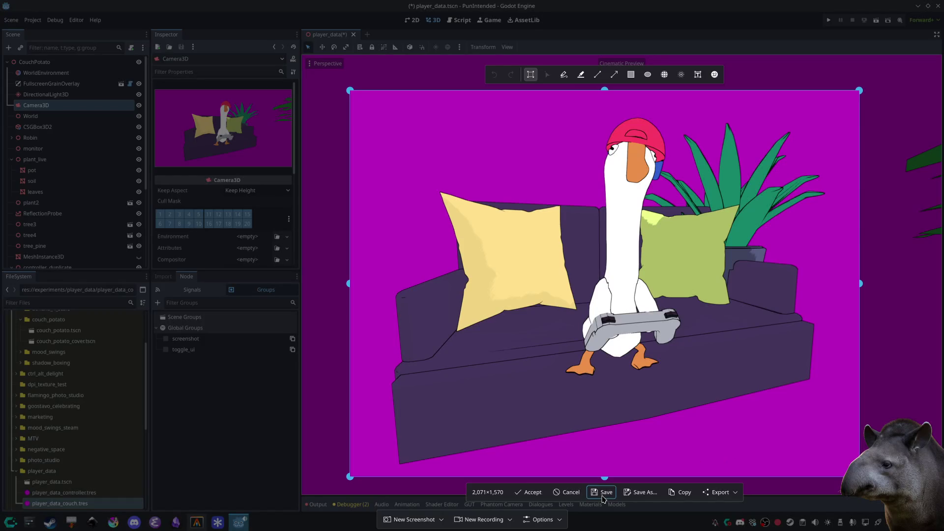
pyautogui.click(604, 493)
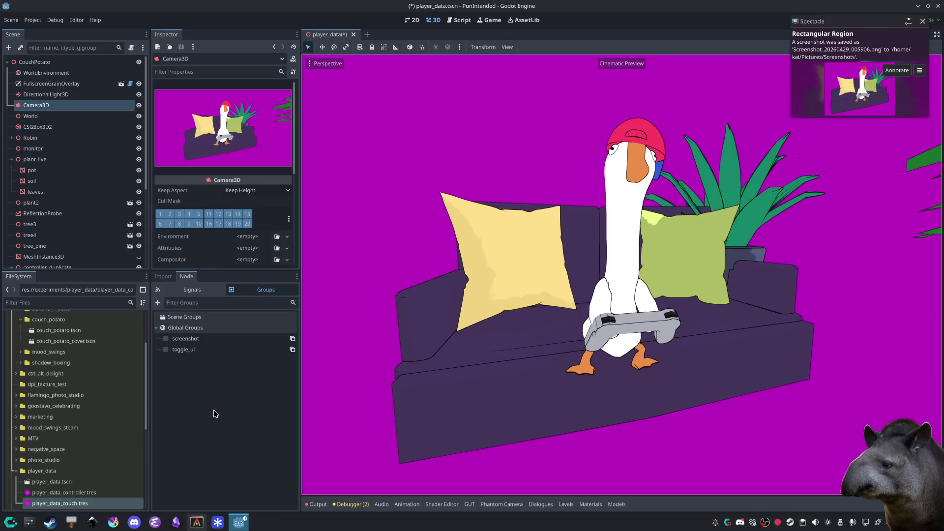
pyautogui.click(113, 523)
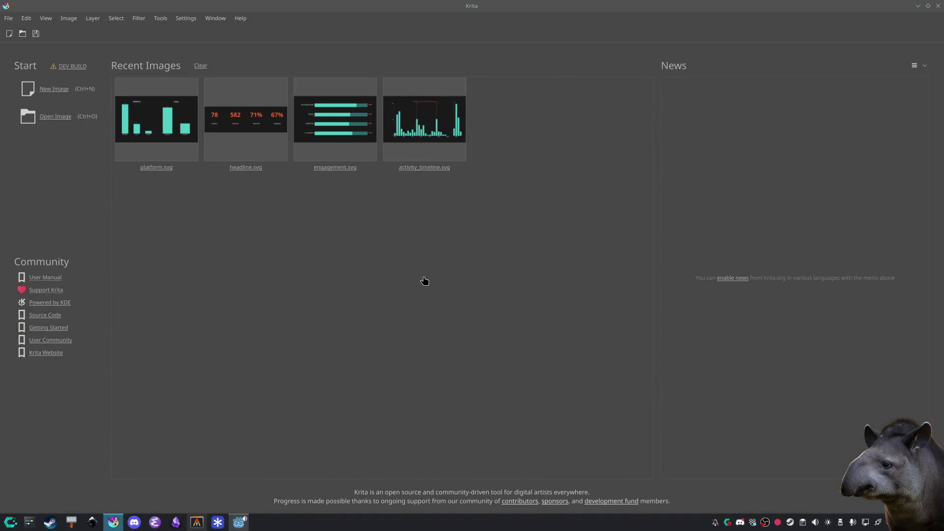
# Step: Bring up Krita showing Screenshot_20260429_005906.png and maximise its window
pyautogui.hotkey('alt', 'Tab')
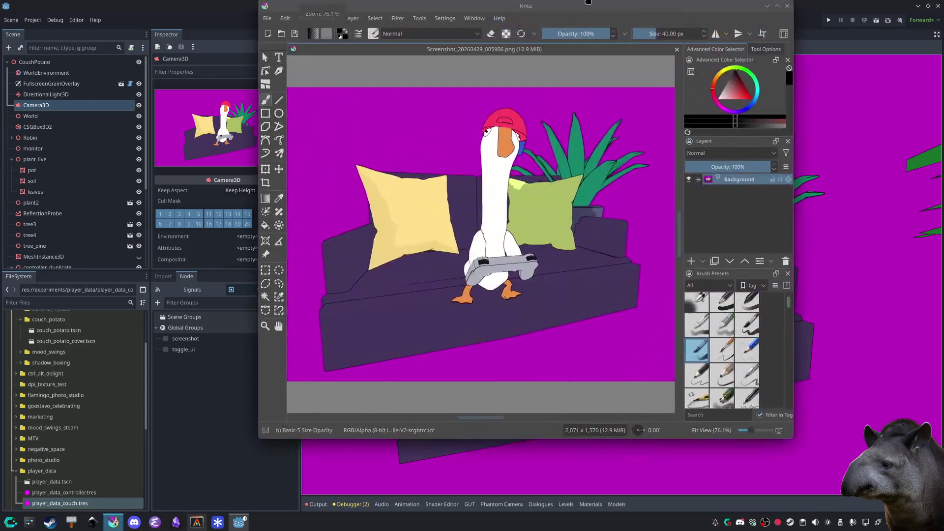
pyautogui.moveTo(594, 9); pyautogui.dragTo(581, 69)
pyautogui.doubleClick(580, 69)
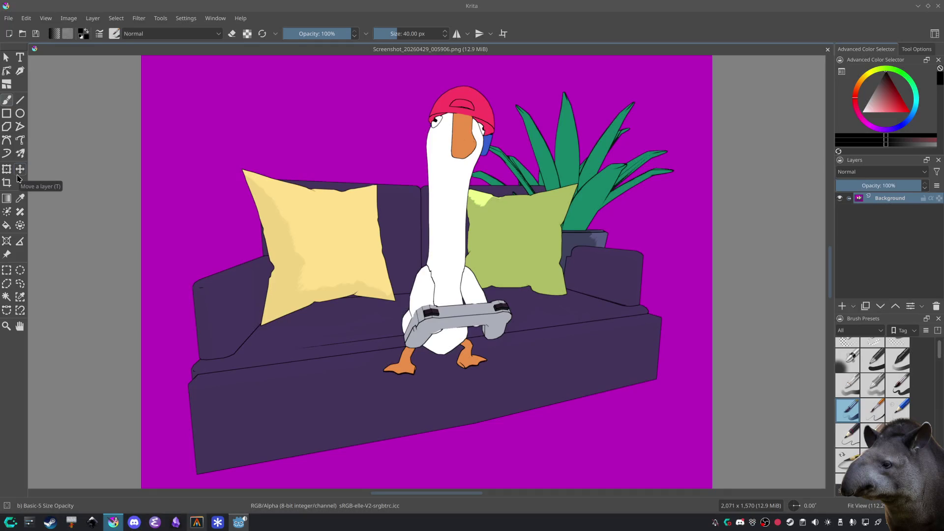
# Step: Select and delete the magenta background and leftover patches near the plant, then deselect
pyautogui.click(6, 296)
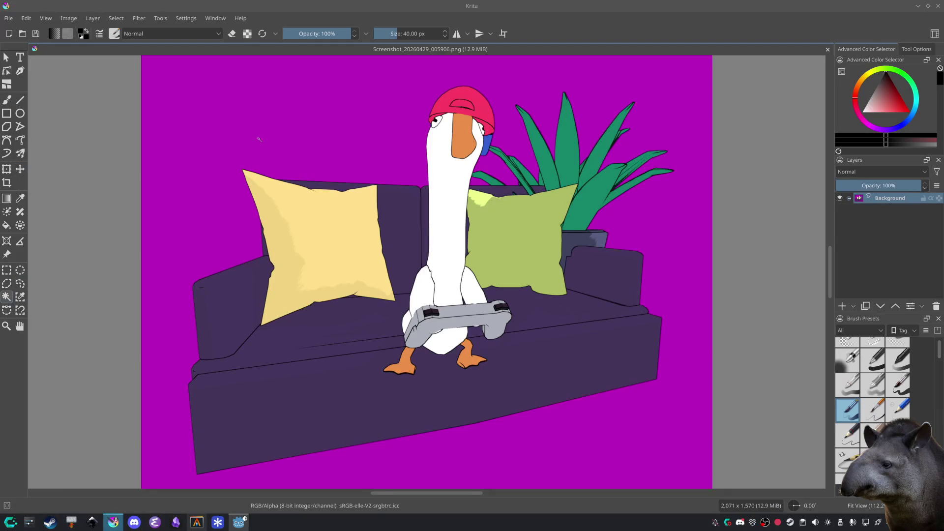
pyautogui.click(259, 140)
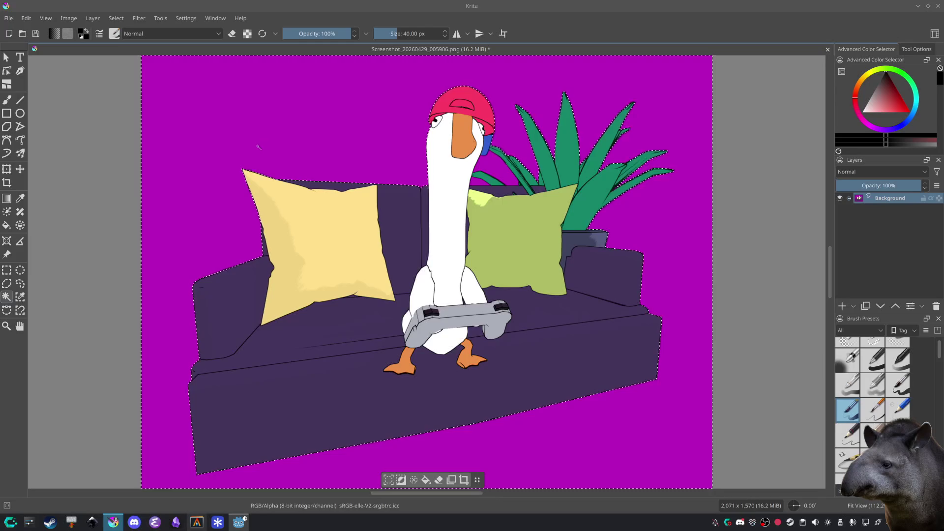
pyautogui.press('Delete')
pyautogui.click(491, 170)
pyautogui.press('Delete')
pyautogui.click(480, 181)
pyautogui.press('Delete')
pyautogui.click(6, 57)
pyautogui.click(287, 114)
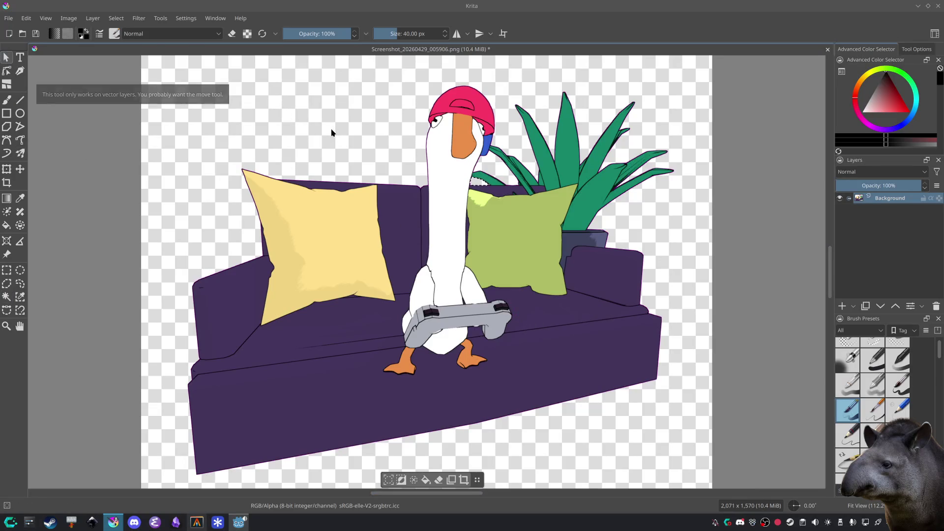
pyautogui.click(117, 19)
pyautogui.click(135, 47)
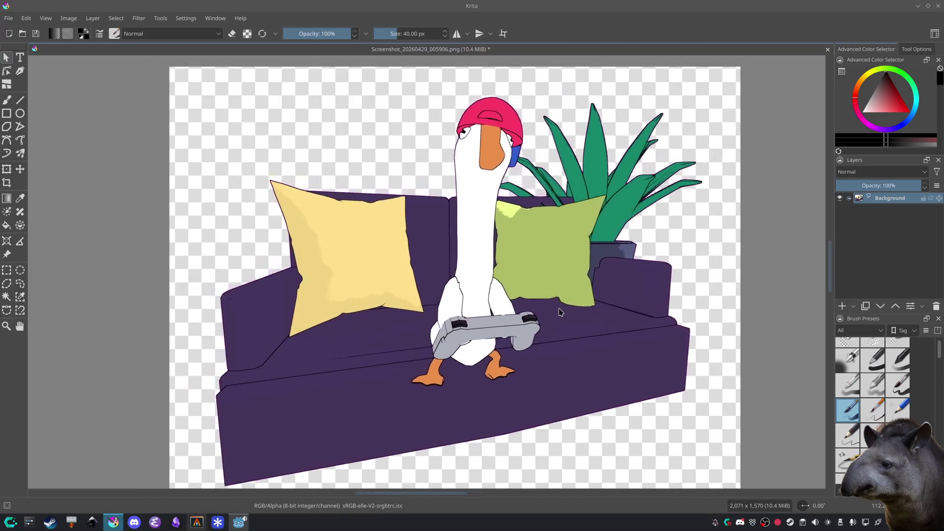
# Step: Save the cut-out as a PNG with the alpha channel stored
pyautogui.hotkey('ctrl', 's')
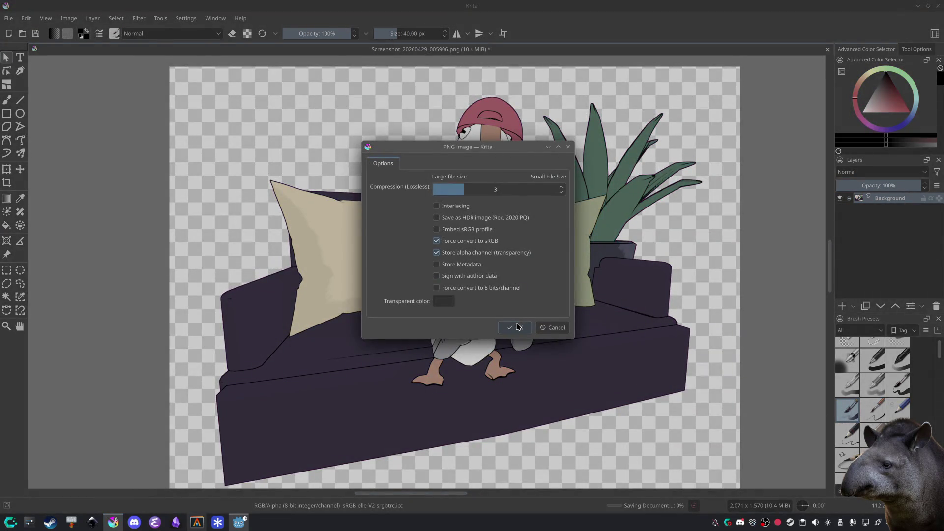
pyautogui.click(515, 327)
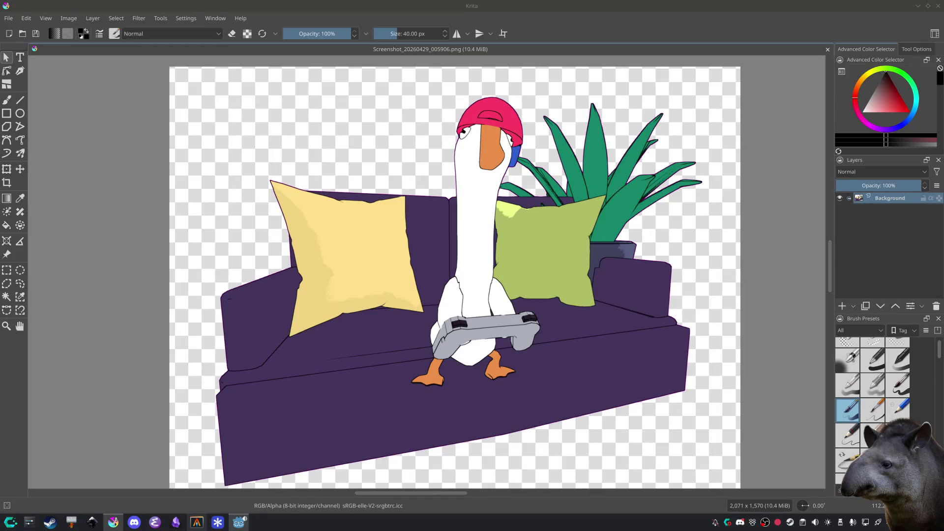
# Step: Shrink the goose picture and move it to the lower right of the Player Data slide
pyautogui.moveTo(581, 0); pyautogui.dragTo(582, 2)
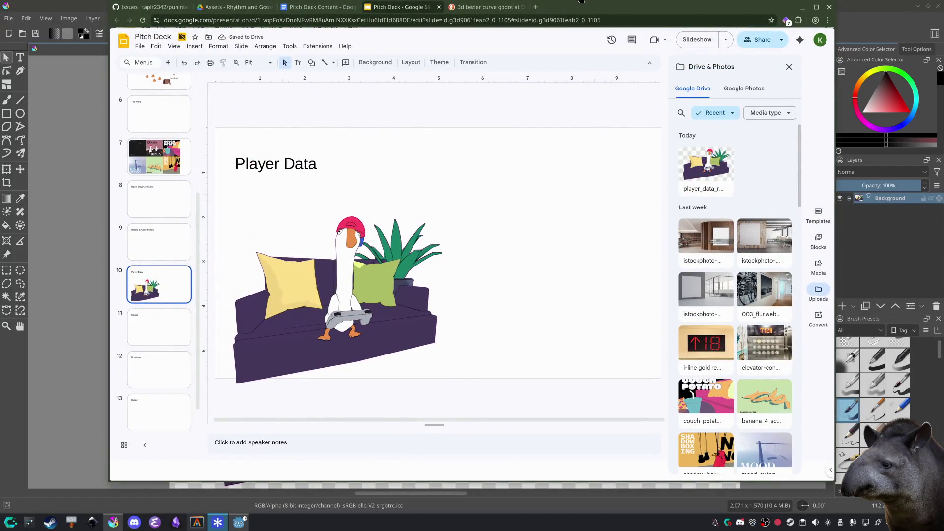
pyautogui.click(790, 67)
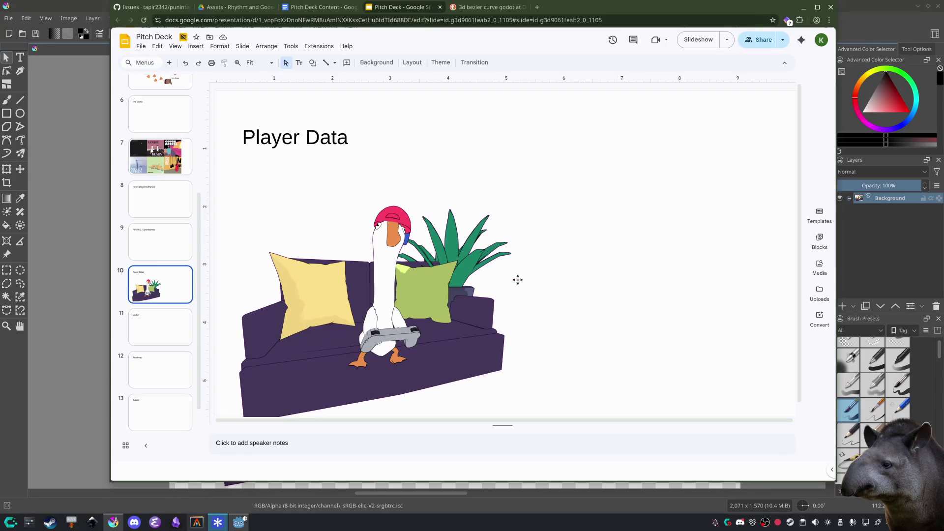
pyautogui.click(403, 339)
pyautogui.moveTo(533, 182); pyautogui.dragTo(449, 251)
pyautogui.moveTo(440, 284)
pyautogui.mouseDown()
pyautogui.moveTo(468, 329)
pyautogui.moveTo(687, 373)
pyautogui.moveTo(664, 359)
pyautogui.mouseUp()
pyautogui.click(752, 93)
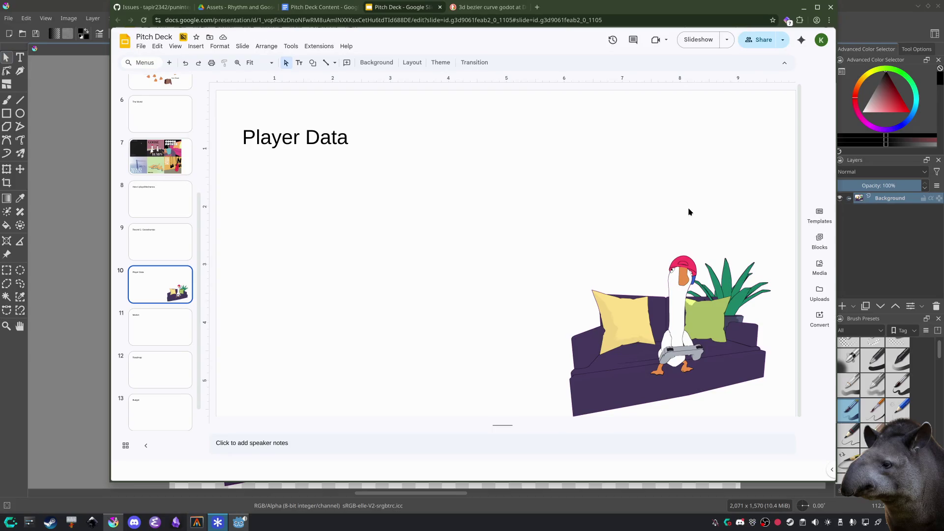
pyautogui.click(803, 7)
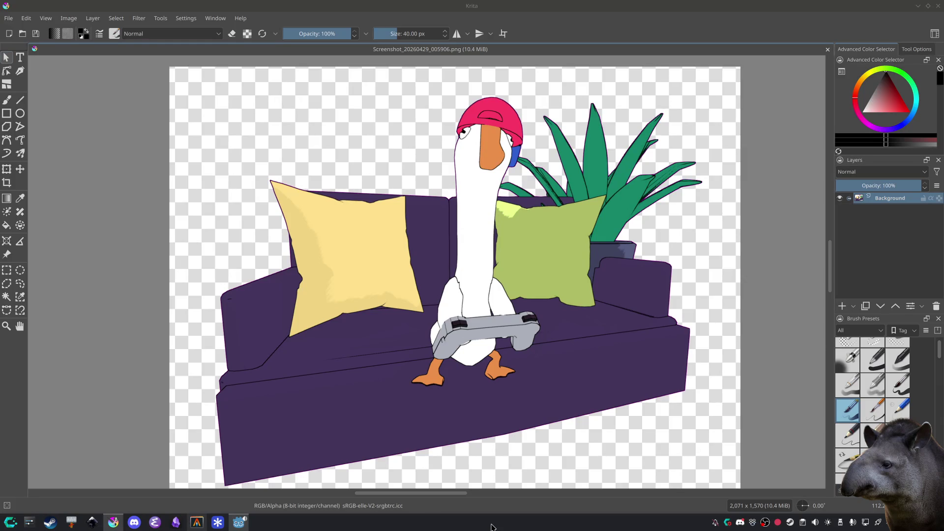
pyautogui.click(74, 172)
pyautogui.click(6, 153)
pyautogui.moveTo(486, 324)
pyautogui.mouseDown()
pyautogui.moveTo(615, 338)
pyautogui.moveTo(711, 445)
pyautogui.mouseUp()
pyautogui.hotkey('ctrl', 'z')
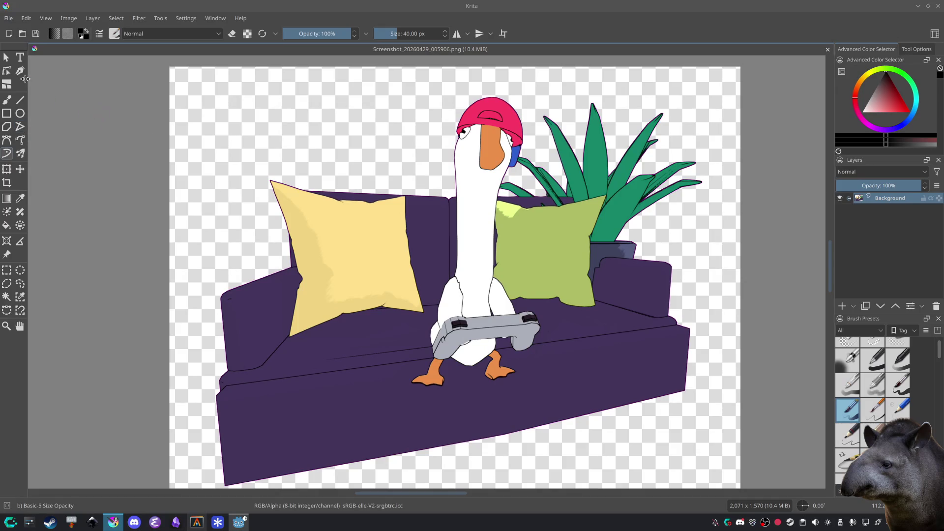
pyautogui.click(21, 73)
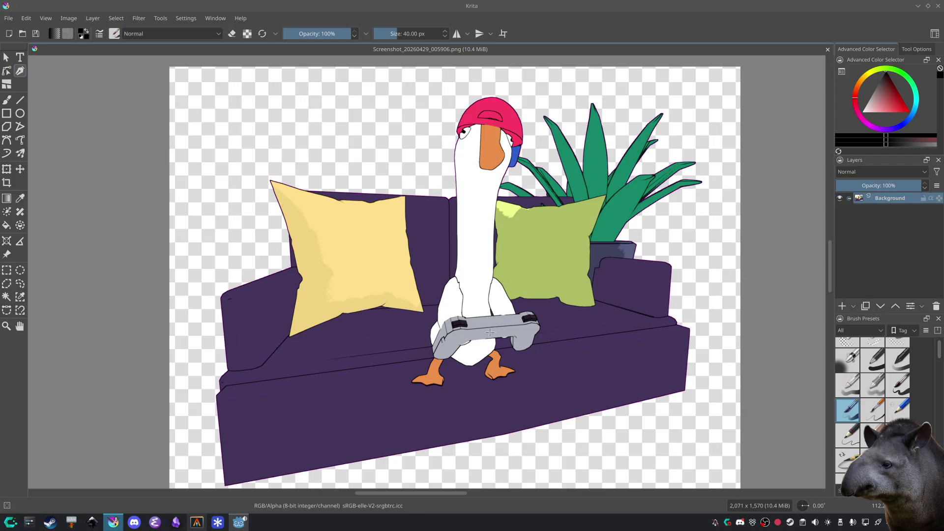
pyautogui.moveTo(494, 324); pyautogui.dragTo(634, 326)
pyautogui.hotkey('ctrl', 'z')
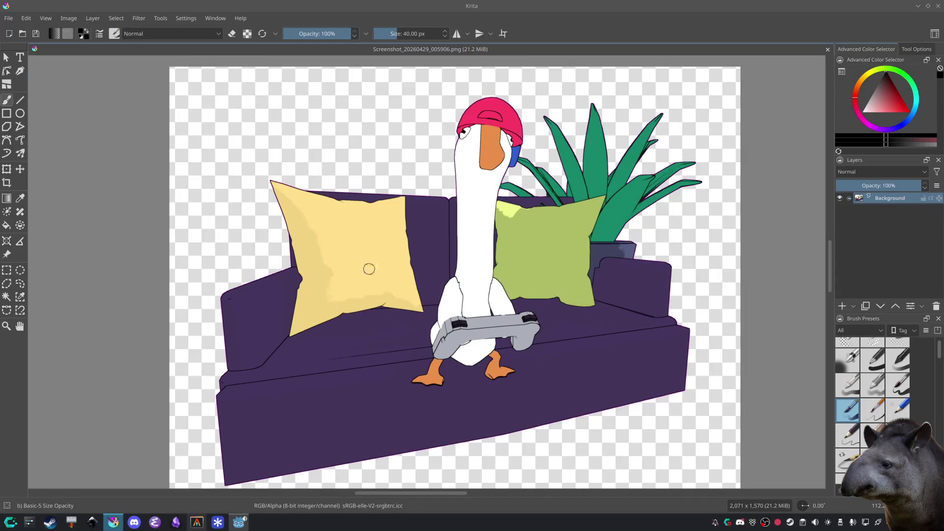
pyautogui.click(6, 70)
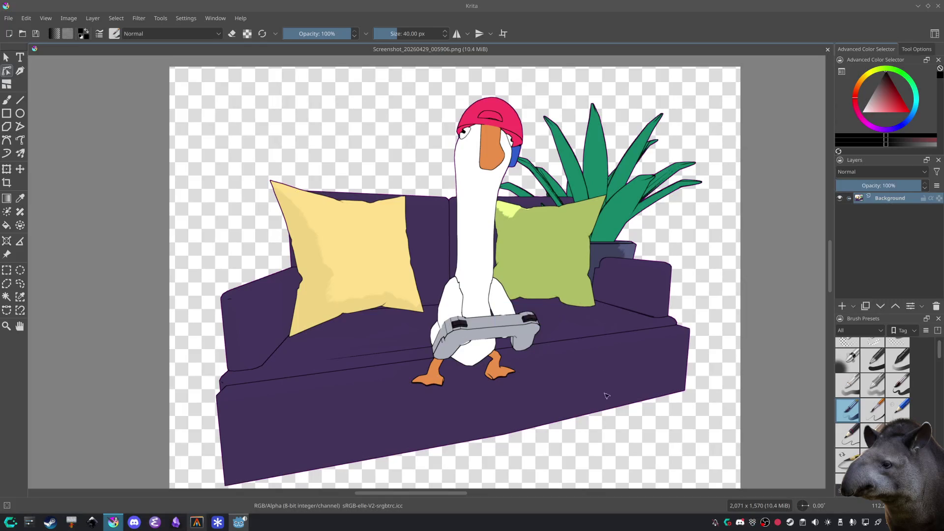
pyautogui.click(20, 70)
pyautogui.moveTo(489, 320); pyautogui.dragTo(627, 301)
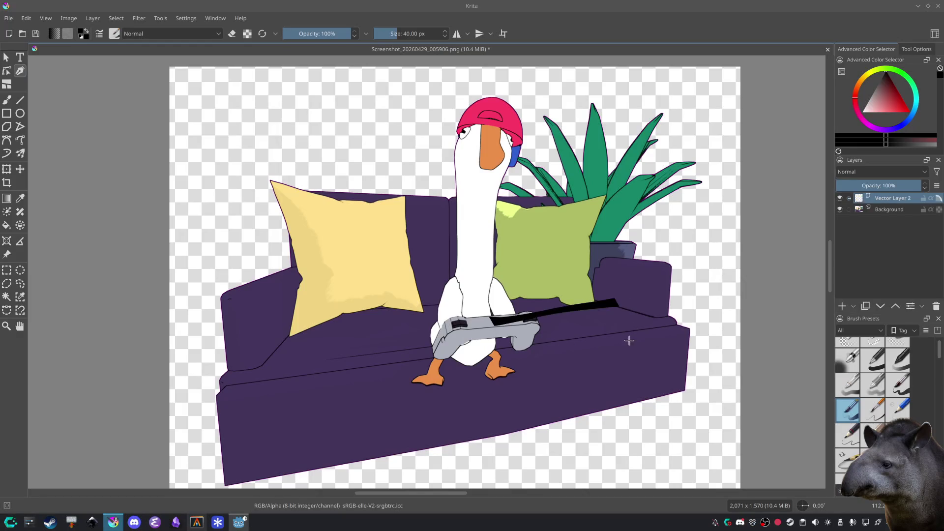
pyautogui.hotkey('ctrl', 'z')
pyautogui.click(7, 100)
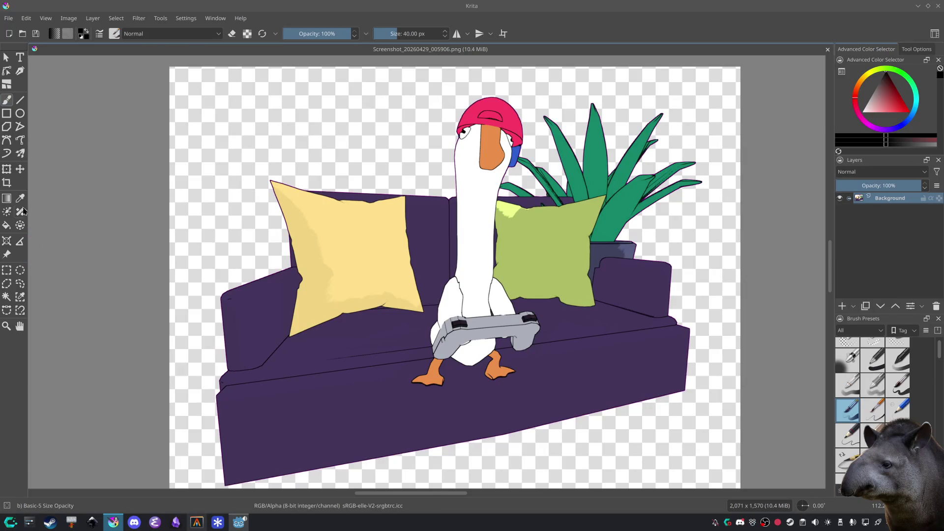
pyautogui.click(12, 157)
pyautogui.click(11, 146)
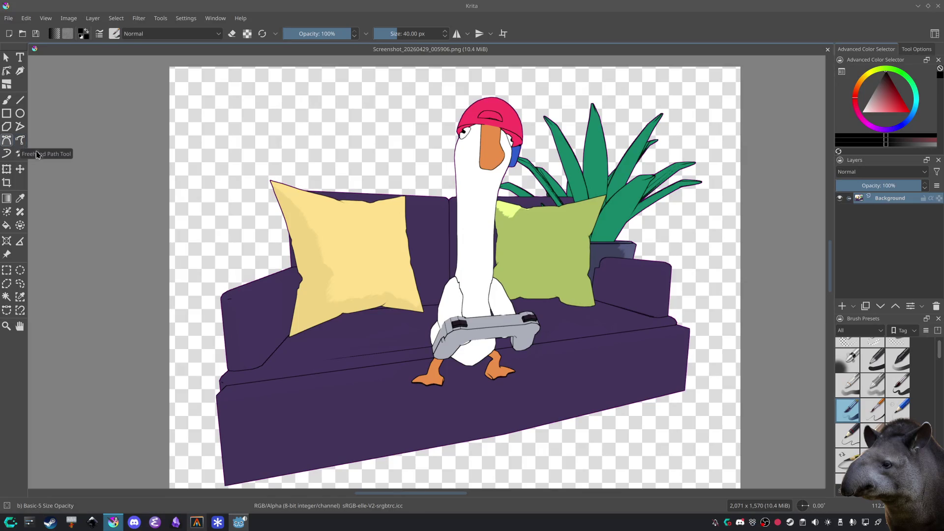
pyautogui.click(20, 143)
pyautogui.moveTo(494, 323)
pyautogui.mouseDown()
pyautogui.moveTo(531, 294)
pyautogui.moveTo(619, 327)
pyautogui.moveTo(649, 441)
pyautogui.mouseUp()
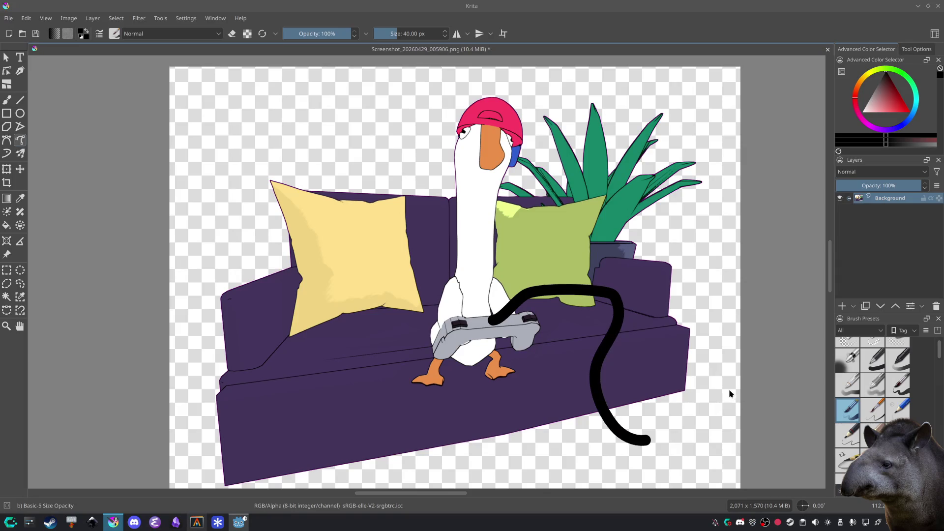
# Step: Undo the earlier thick cable strokes and add a fresh empty paint layer
pyautogui.hotkey('ctrl', 'z')
pyautogui.moveTo(495, 327)
pyautogui.mouseDown()
pyautogui.moveTo(599, 440)
pyautogui.moveTo(747, 473)
pyautogui.mouseUp()
pyautogui.scroll(-3, 748, 473)
pyautogui.scroll(2, 630, 276)
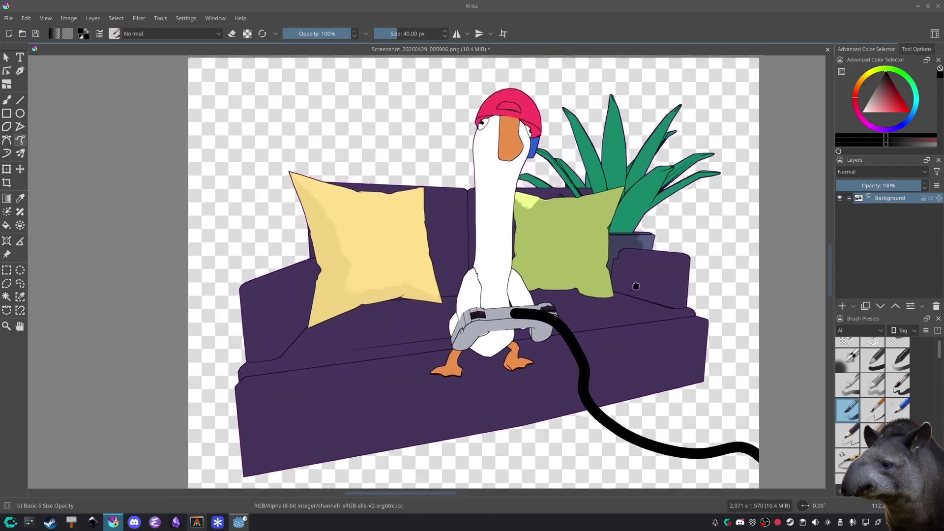
pyautogui.hotkey('ctrl', 'z')
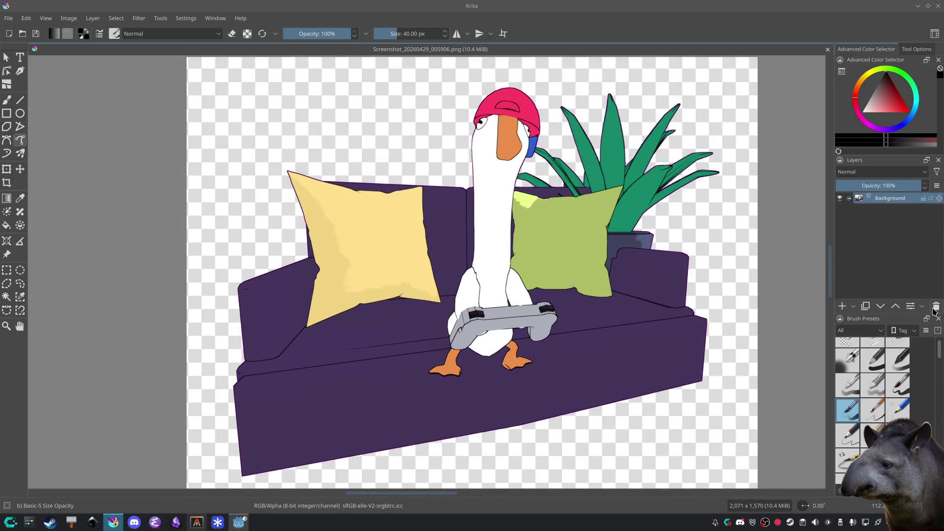
pyautogui.click(867, 307)
pyautogui.hotkey('shift', 'Delete')
pyautogui.click(841, 306)
# Step: Paint a thin 20 px black cable from the controller past the bottom edge and save
pyautogui.moveTo(508, 318)
pyautogui.mouseDown()
pyautogui.moveTo(561, 373)
pyautogui.moveTo(580, 486)
pyautogui.mouseUp()
pyautogui.moveTo(609, 297)
pyautogui.mouseDown()
pyautogui.moveTo(636, 321)
pyautogui.moveTo(655, 244)
pyautogui.moveTo(660, 264)
pyautogui.mouseUp()
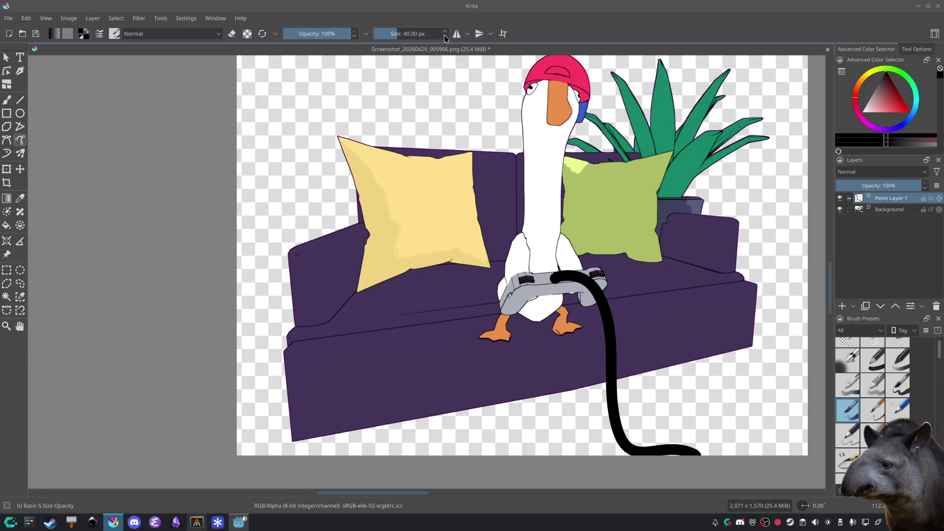
pyautogui.scroll(-5, 444, 34)
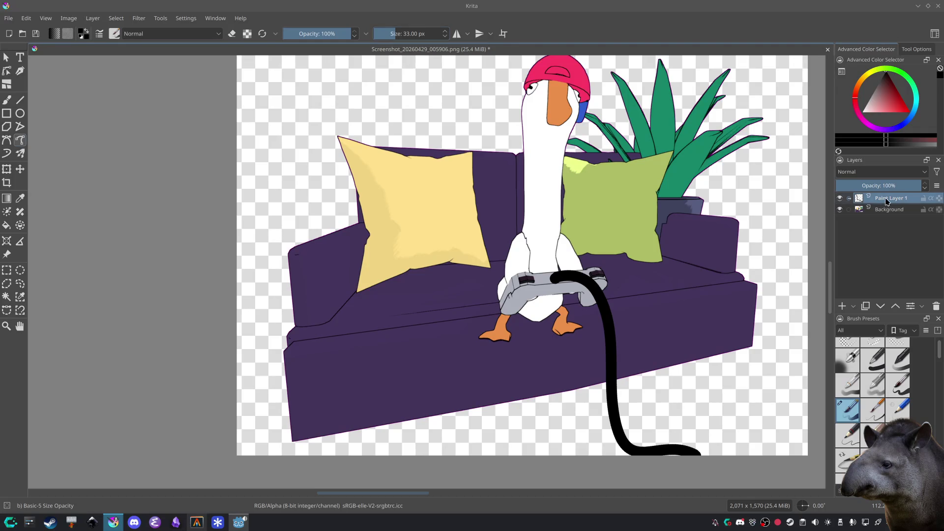
pyautogui.press('Delete')
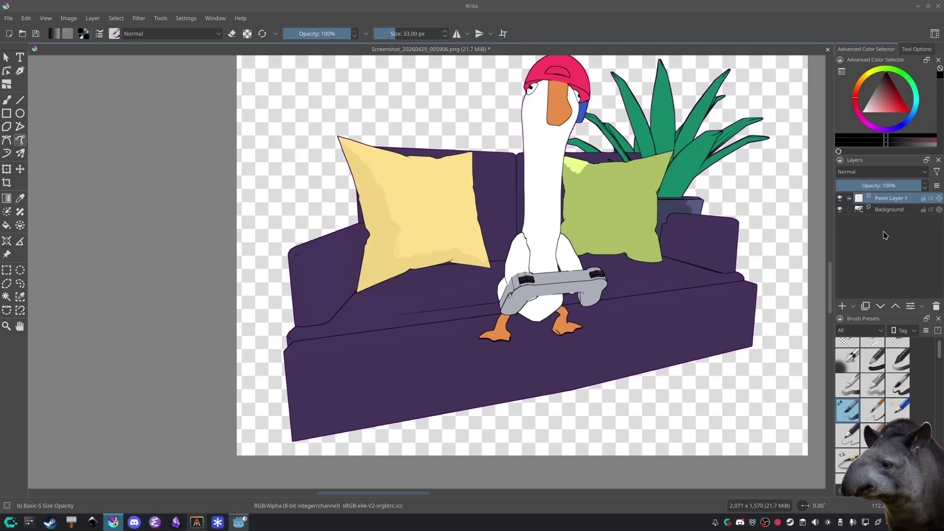
pyautogui.click(413, 34)
pyautogui.write('20')
pyautogui.press('Return')
pyautogui.moveTo(560, 278)
pyautogui.mouseDown()
pyautogui.moveTo(674, 436)
pyautogui.moveTo(704, 455)
pyautogui.mouseUp()
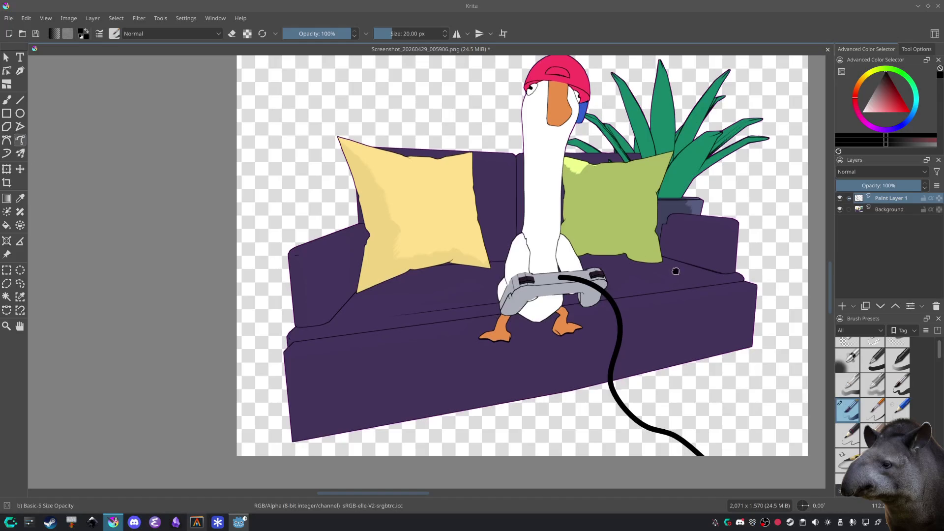
pyautogui.press('-')
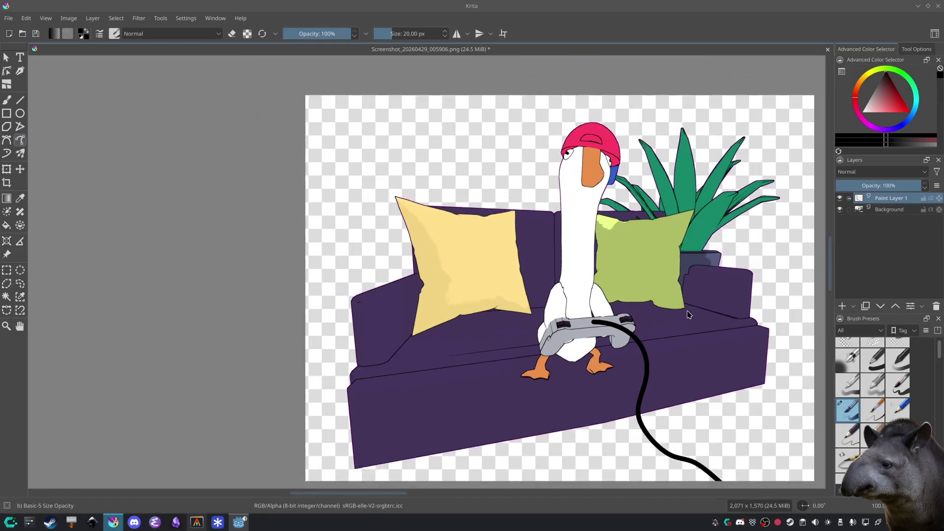
pyautogui.hotkey('ctrl', 's')
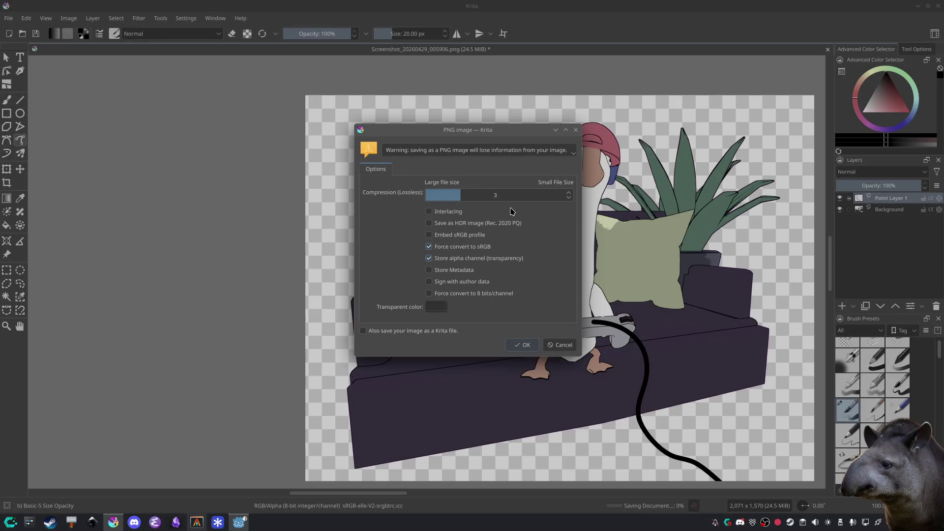
# Step: Save the PNG at compression level 6 and check it in the Screenshots folder
pyautogui.click(510, 196)
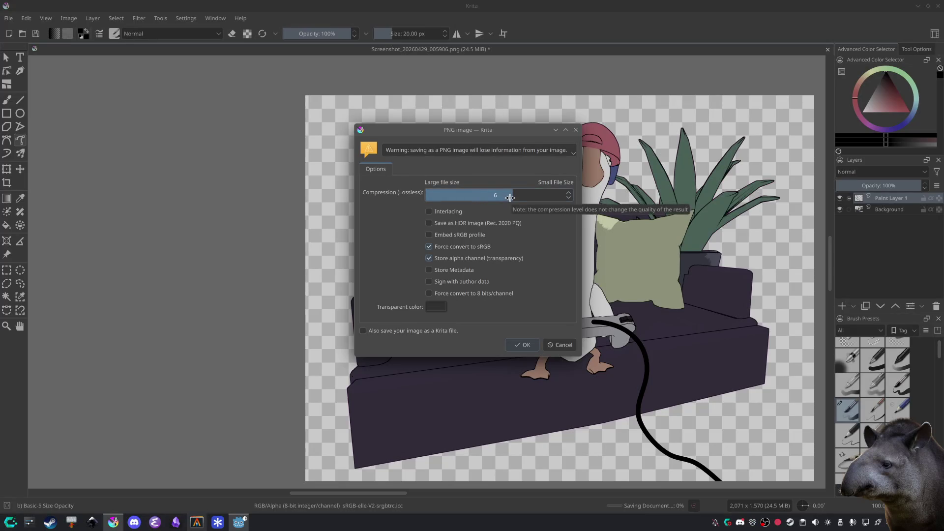
pyautogui.click(527, 345)
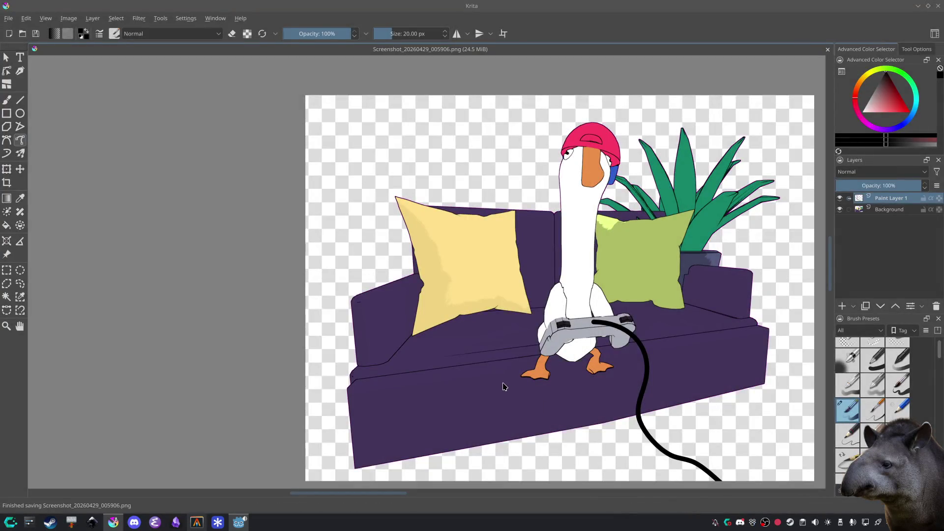
pyautogui.press('super+e')
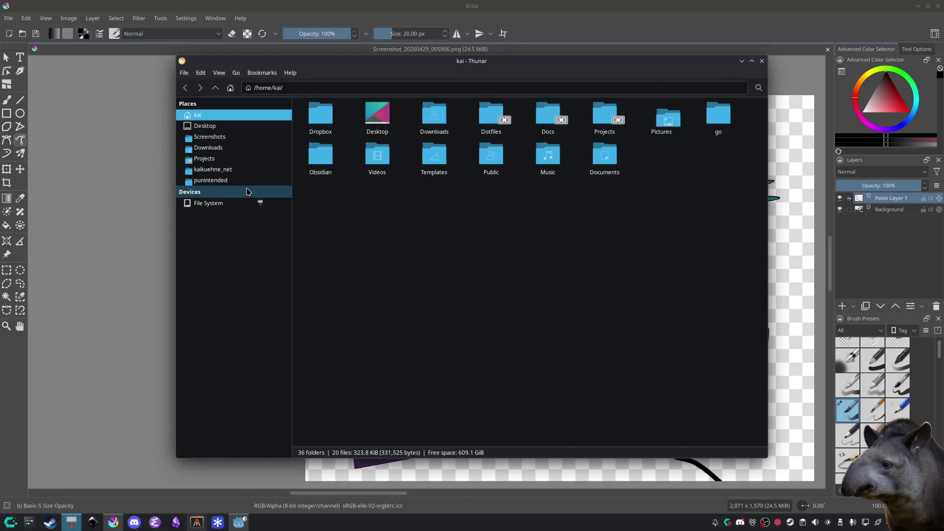
pyautogui.click(261, 137)
pyautogui.hotkey('ctrl', 'w')
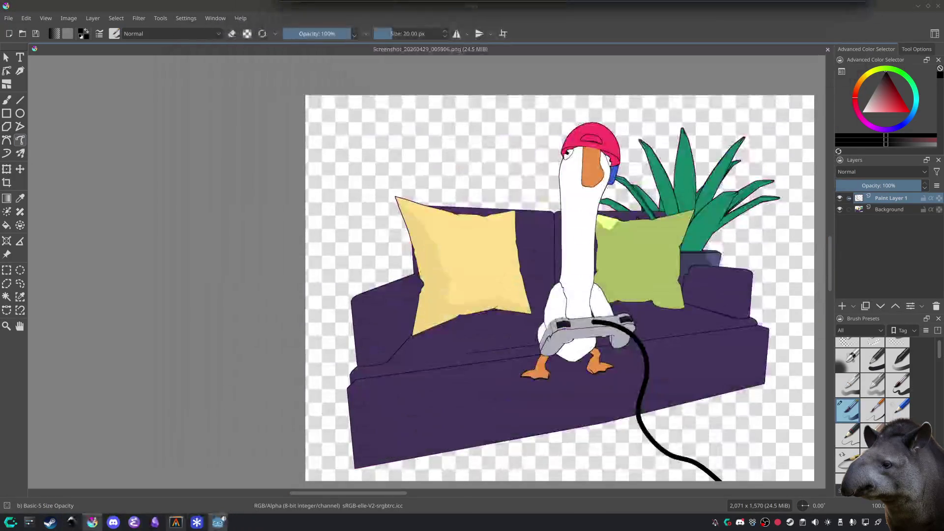
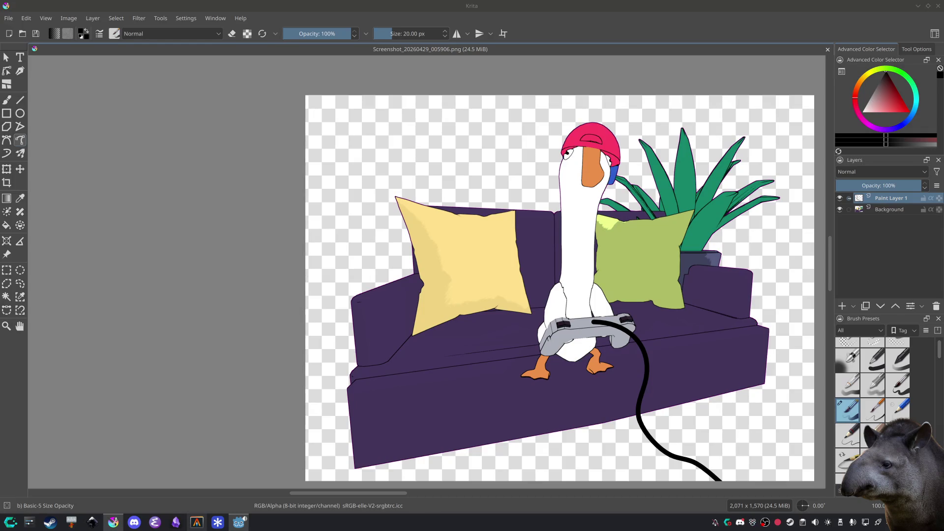
# Step: View the shared graffiti image full-screen, then hide it to return to Krita
pyautogui.moveTo(536, 0)
pyautogui.mouseDown()
pyautogui.moveTo(520, 202)
pyautogui.moveTo(466, 155)
pyautogui.mouseUp()
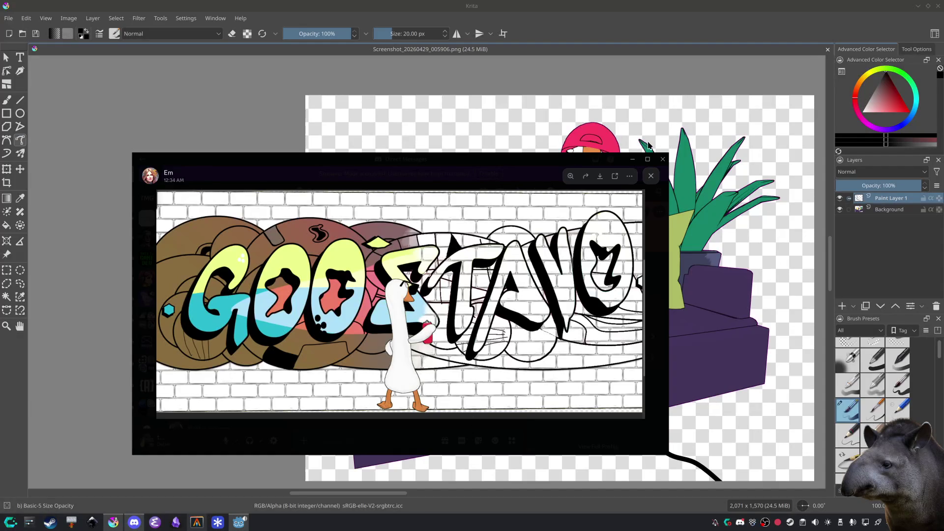
pyautogui.click(647, 160)
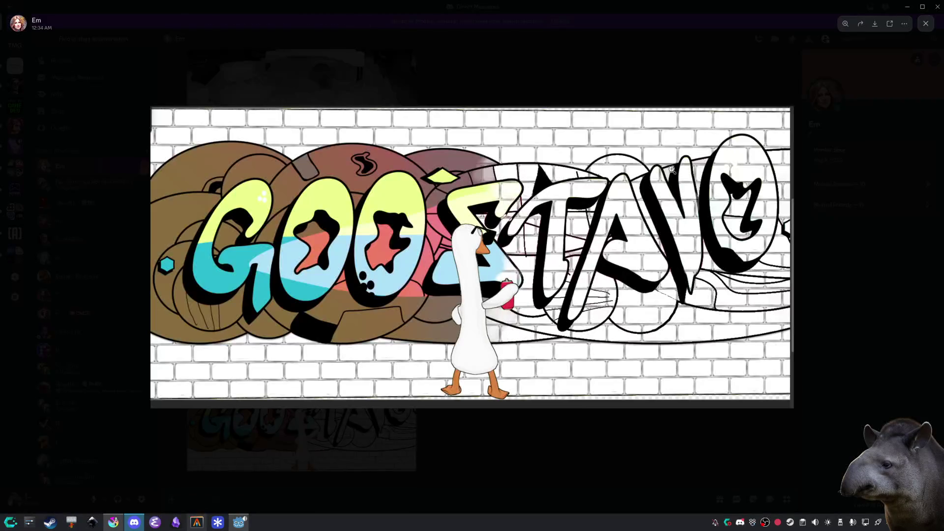
pyautogui.press('super+Down')
pyautogui.press('super+Down')
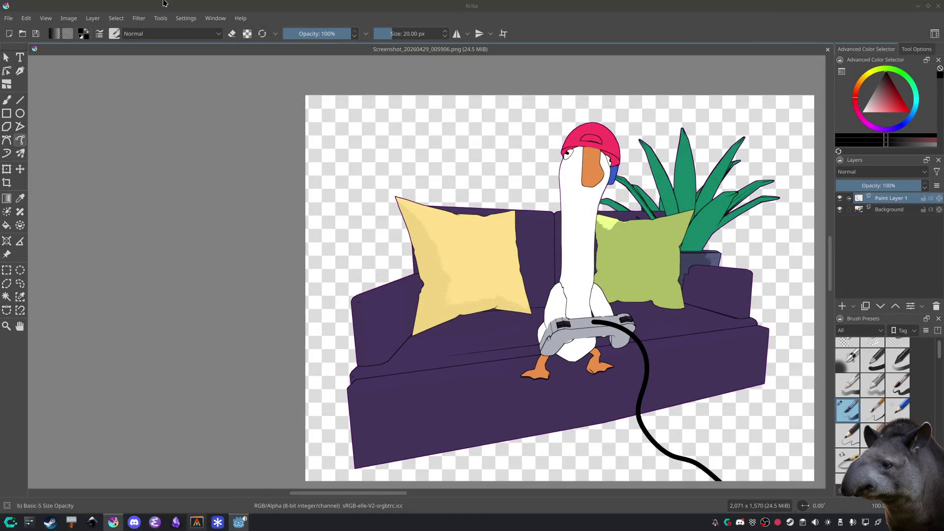
# Step: Pan the Krita canvas and switch over to the Pitch Deck presentation
pyautogui.hscroll(3, 237, 274)
pyautogui.scroll(-1, 237, 274)
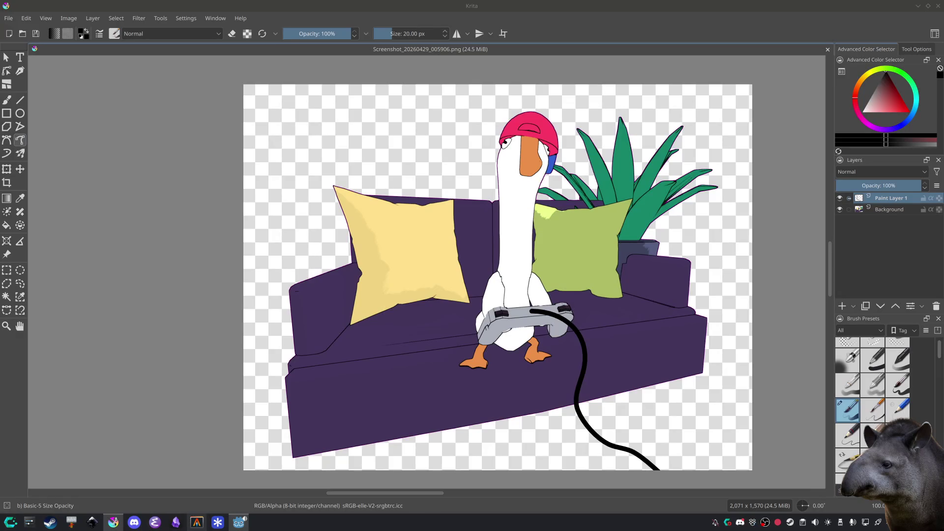
pyautogui.hotkey('alt', 'Tab')
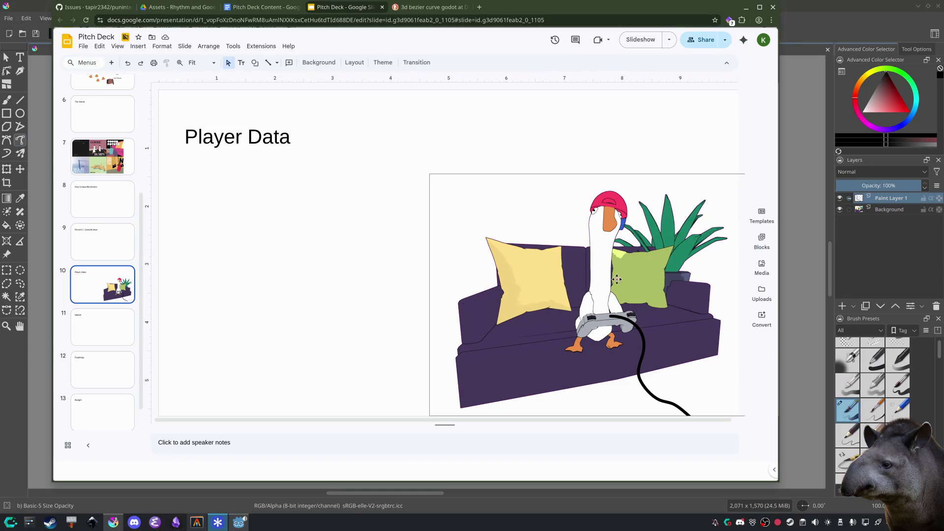
# Step: Open slide 2 with the three goose panels, then maximise and restore the browser window
pyautogui.scroll(5, 103, 246)
pyautogui.click(102, 144)
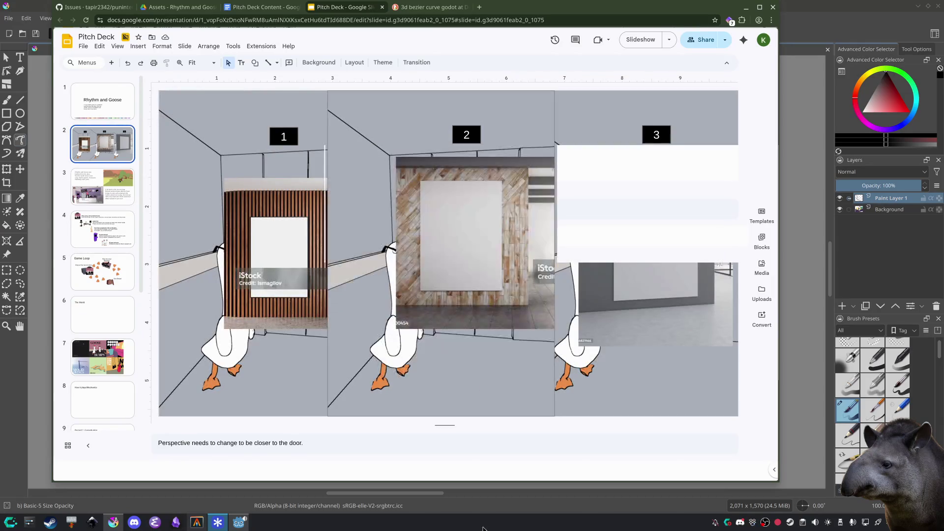
pyautogui.moveTo(554, 14)
pyautogui.mouseDown()
pyautogui.moveTo(572, 65)
pyautogui.moveTo(576, 50)
pyautogui.mouseUp()
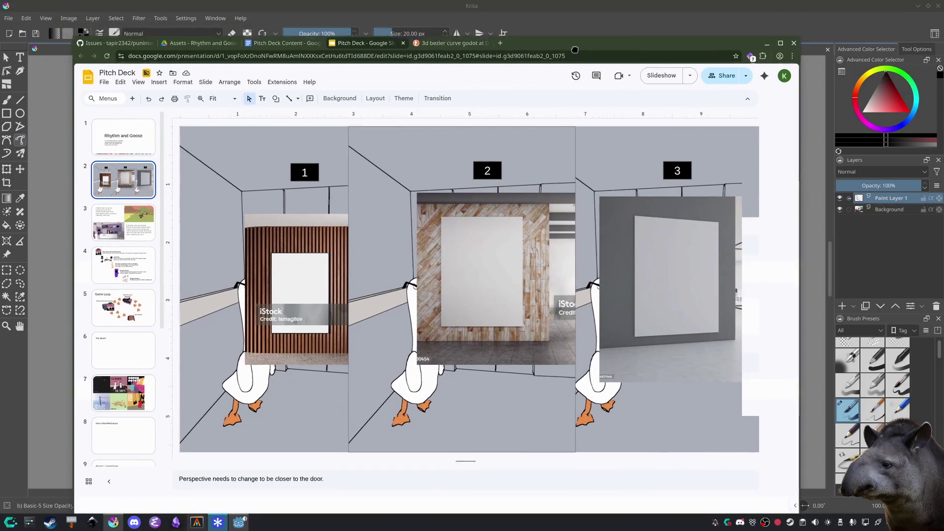
pyautogui.scroll(-5, 469, 295)
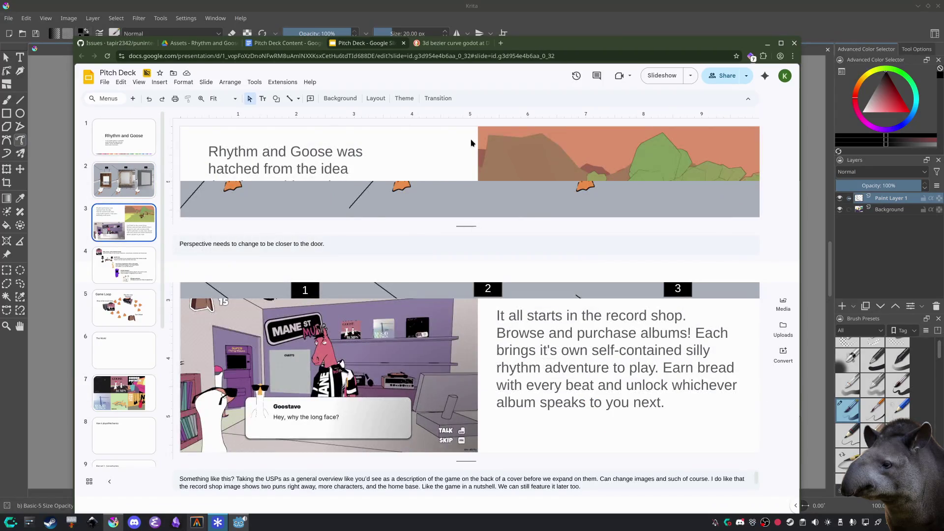
pyautogui.doubleClick(579, 45)
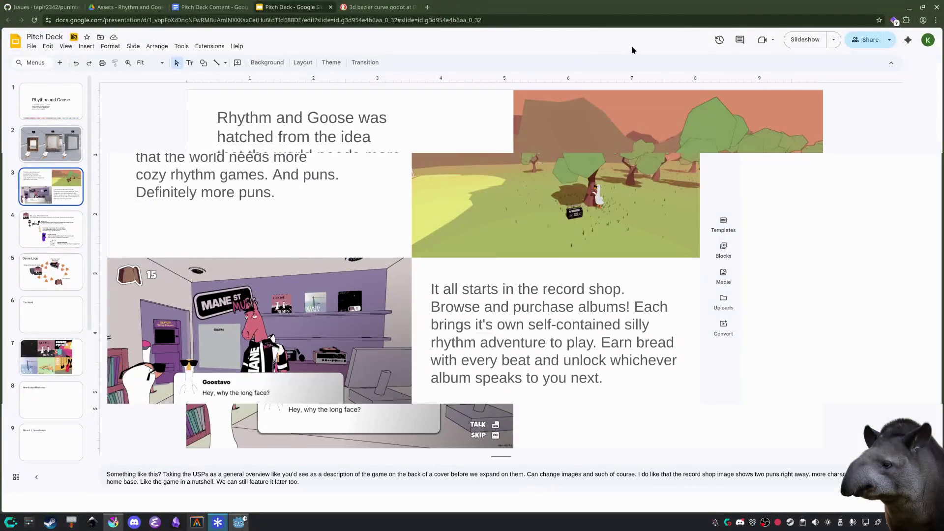
pyautogui.moveTo(588, 13)
pyautogui.mouseDown()
pyautogui.moveTo(524, 180)
pyautogui.moveTo(491, 530)
pyautogui.mouseUp()
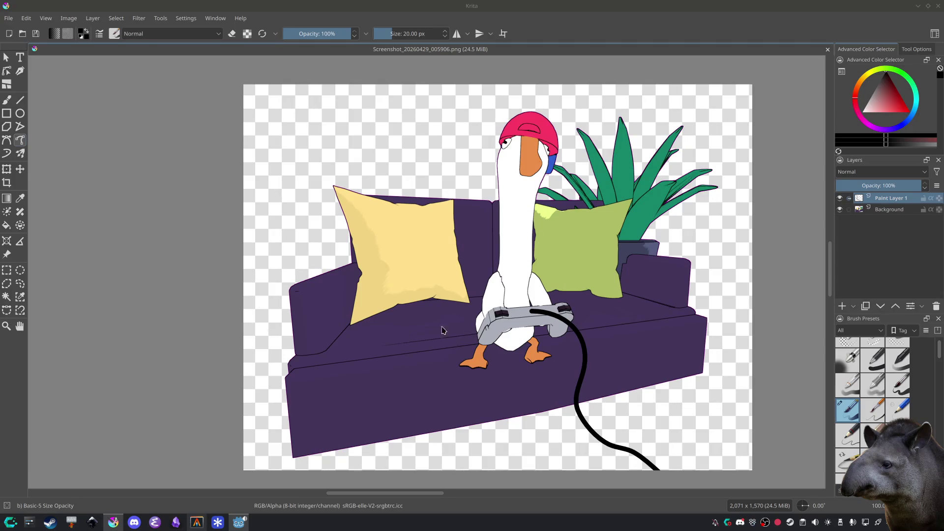
# Step: Zoom the Krita goose illustration out and back in, then bring up the Godot editor
pyautogui.scroll(-1, 471, 305)
pyautogui.scroll(-1, 471, 305)
pyautogui.scroll(-2, 318, 411)
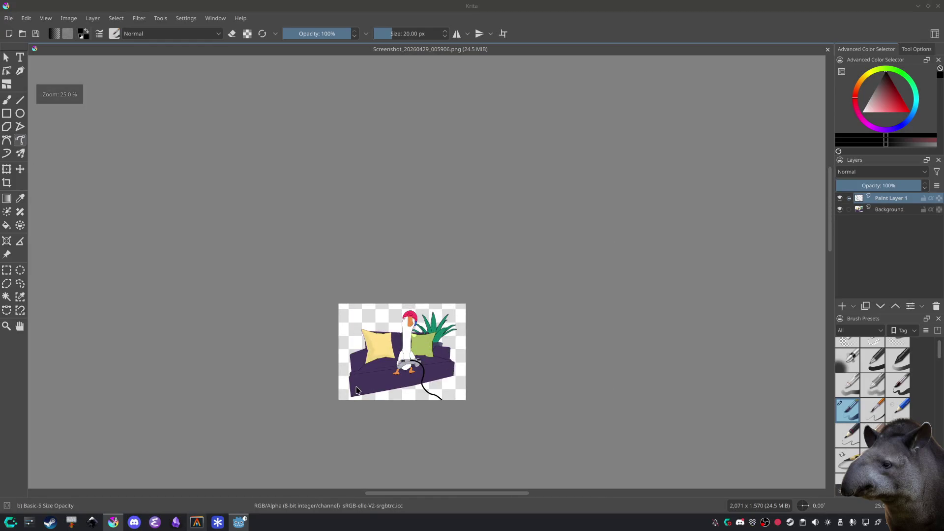
pyautogui.scroll(-1, 414, 367)
pyautogui.scroll(3, 393, 384)
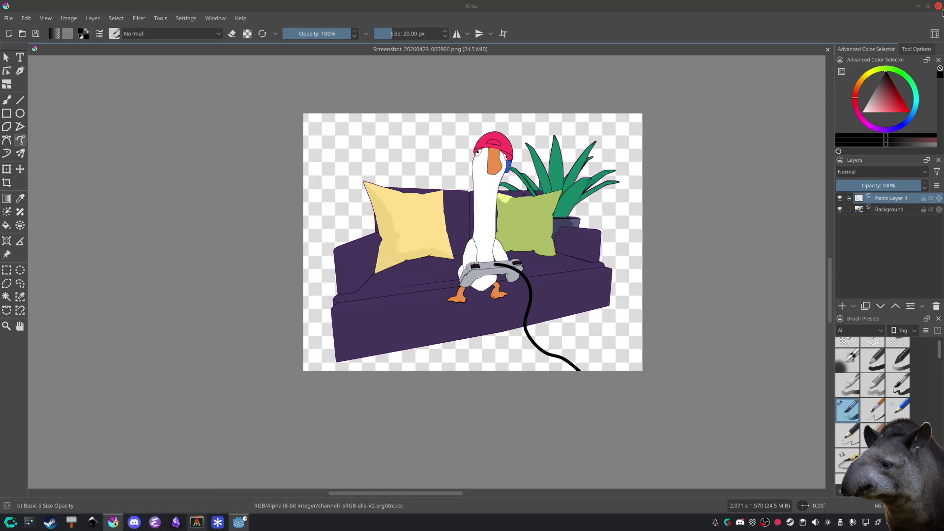
pyautogui.hotkey('alt', 'Tab')
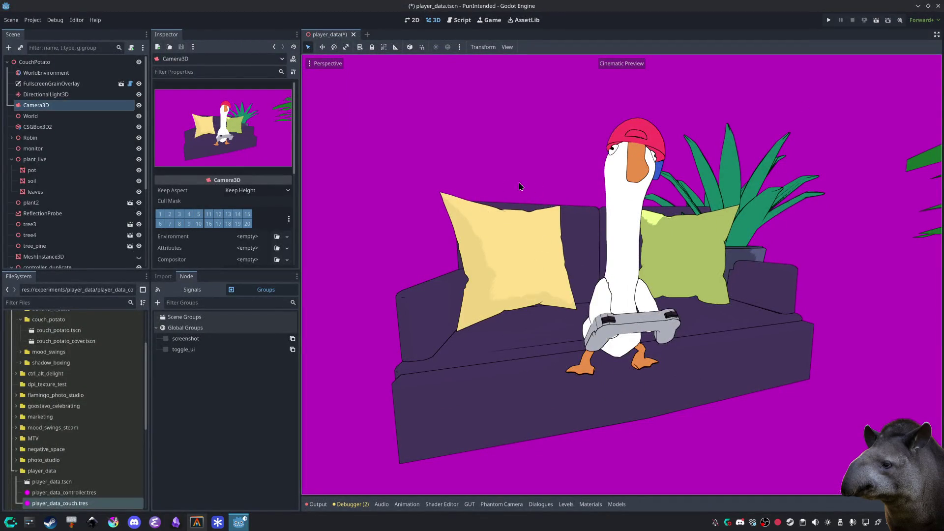
# Step: Turn off Cinematic Preview and jump to a straight front view of the couch
pyautogui.click(313, 64)
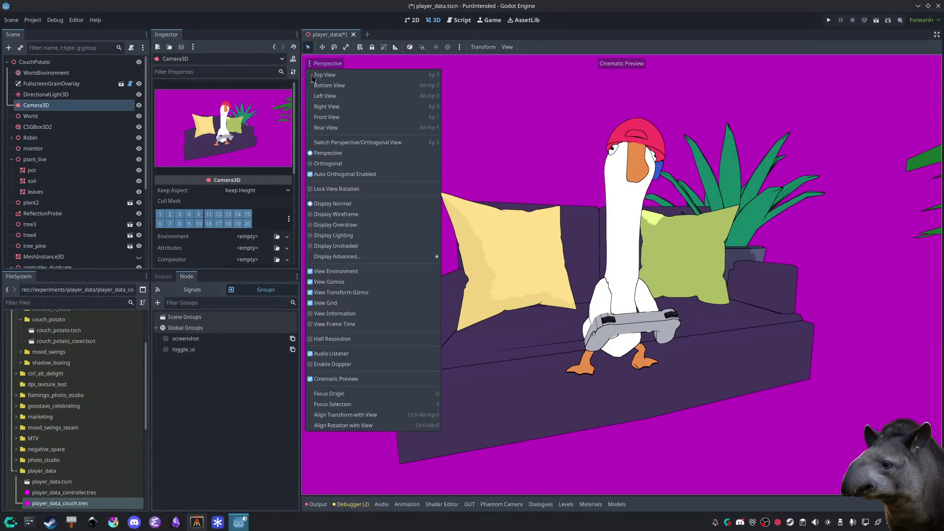
pyautogui.click(331, 378)
pyautogui.click(632, 372)
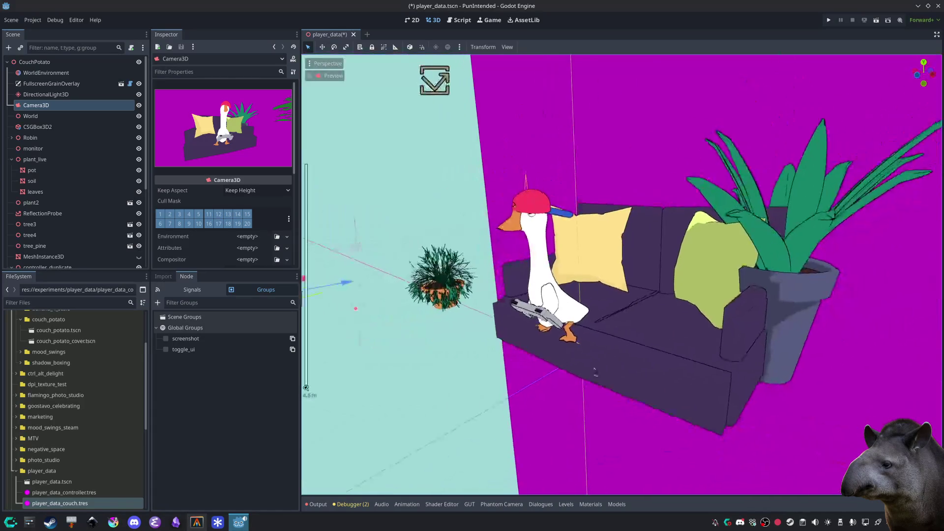
pyautogui.press('KP_1')
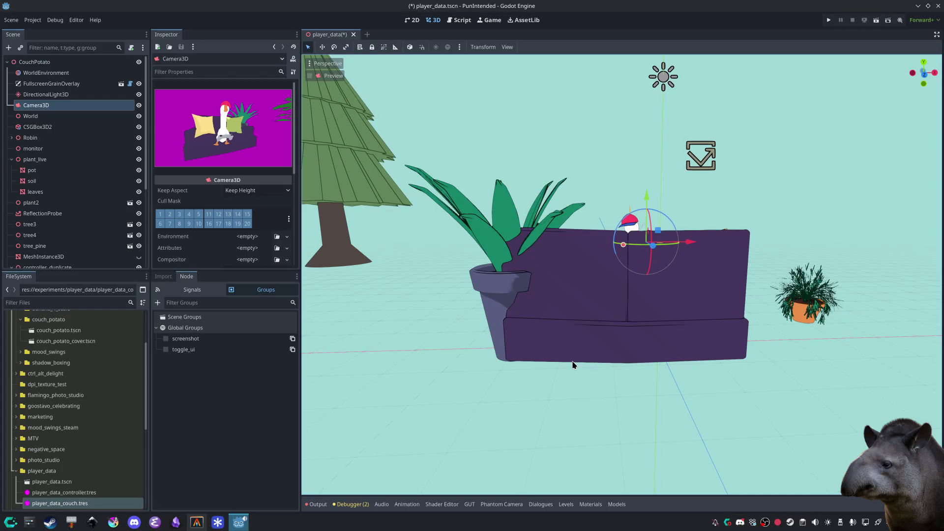
# Step: Preview the scene through the Camera3D and briefly check the terminal
pyautogui.scroll(10, 487, 329)
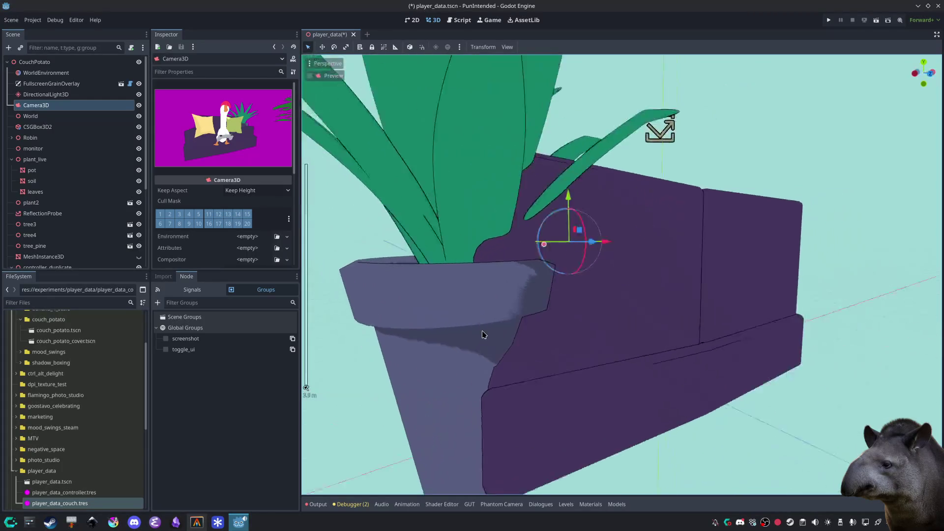
pyautogui.hotkey('ctrl', 'p')
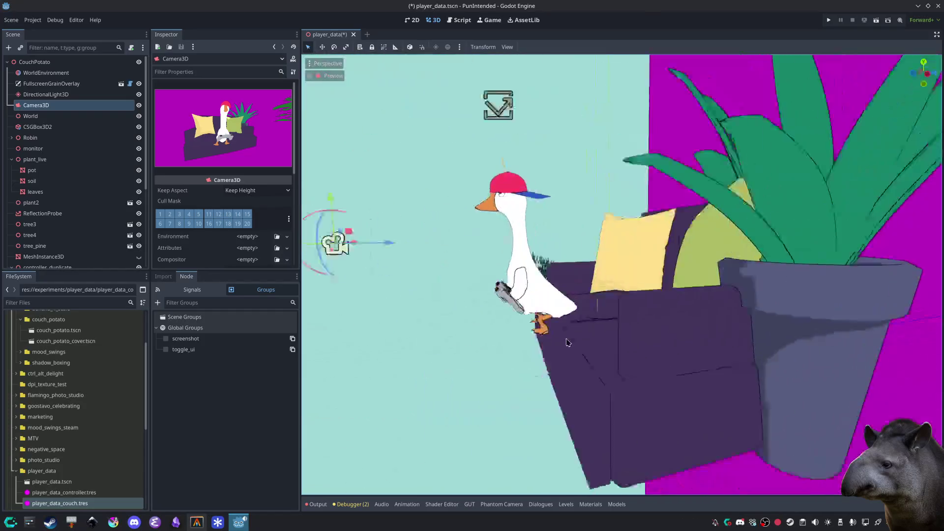
pyautogui.scroll(-3, 639, 374)
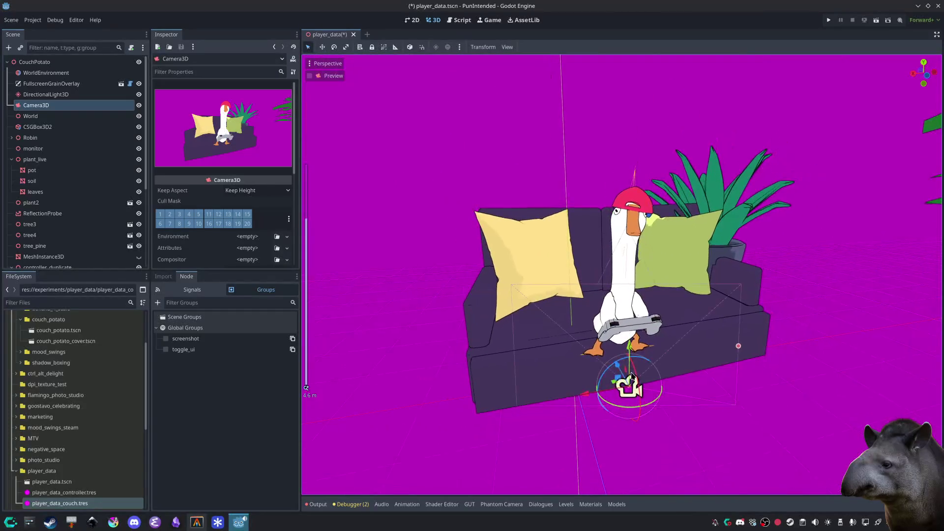
pyautogui.scroll(4, 609, 331)
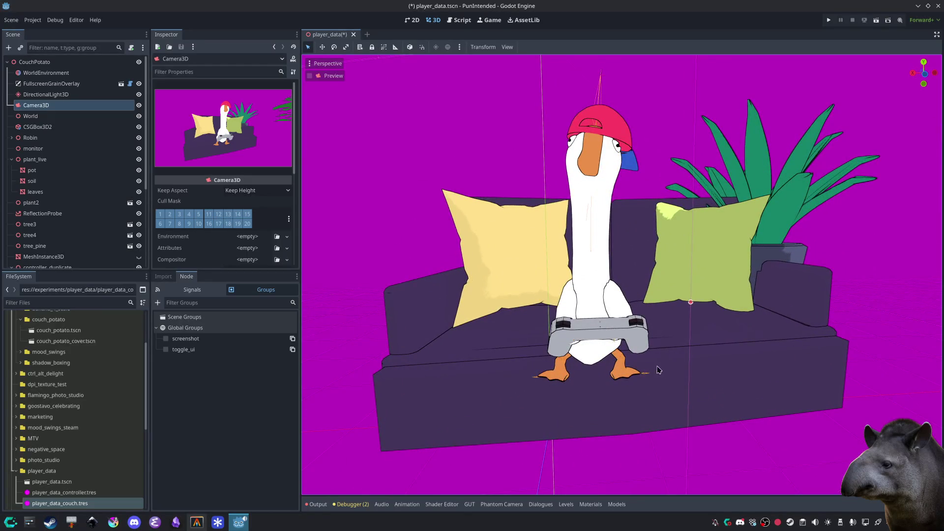
pyautogui.scroll(-3, 661, 375)
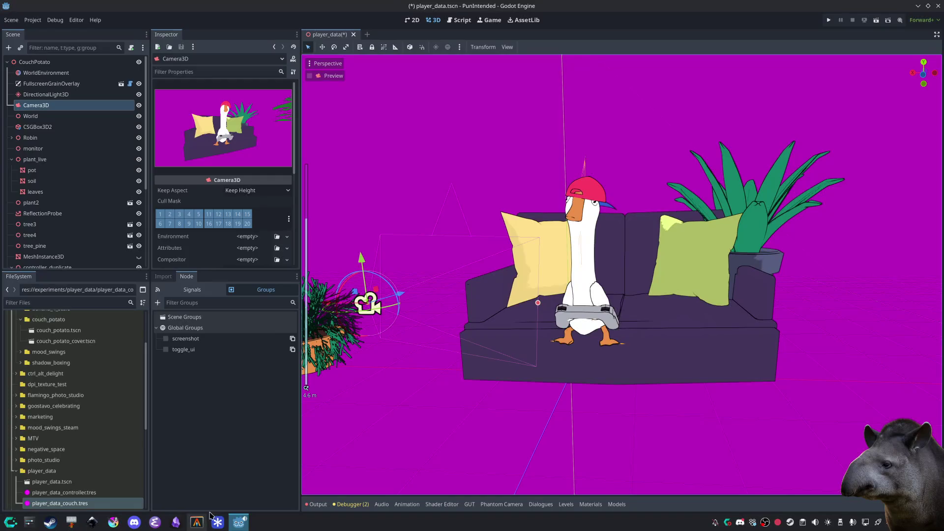
pyautogui.click(197, 522)
pyautogui.click(199, 522)
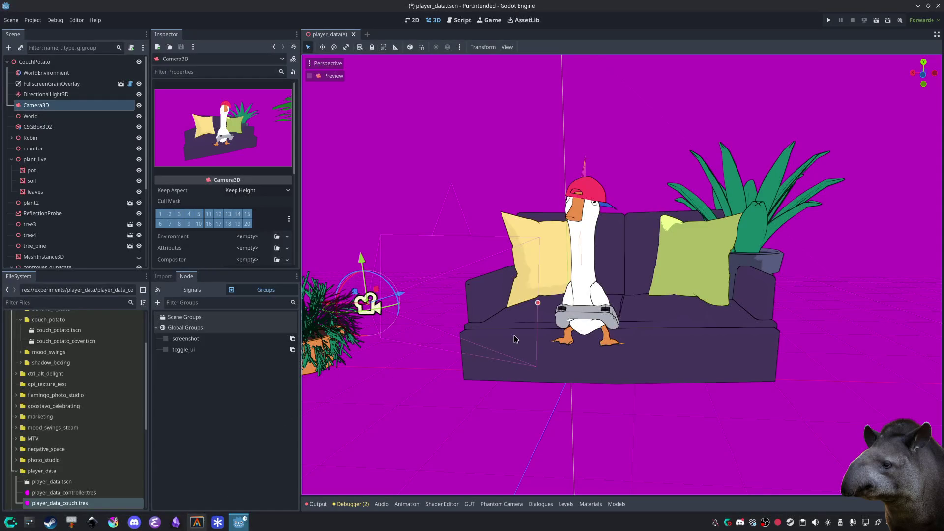
# Step: Orbit to a higher view, save player_data.tscn, and switch to the terminal
pyautogui.moveTo(516, 340); pyautogui.dragTo(525, 351)
pyautogui.hotkey('ctrl', 's')
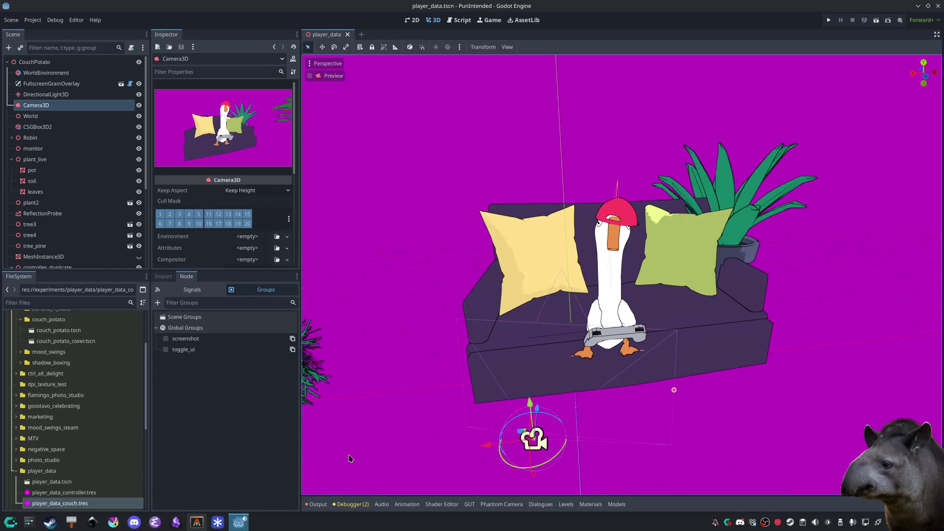
pyautogui.click(197, 523)
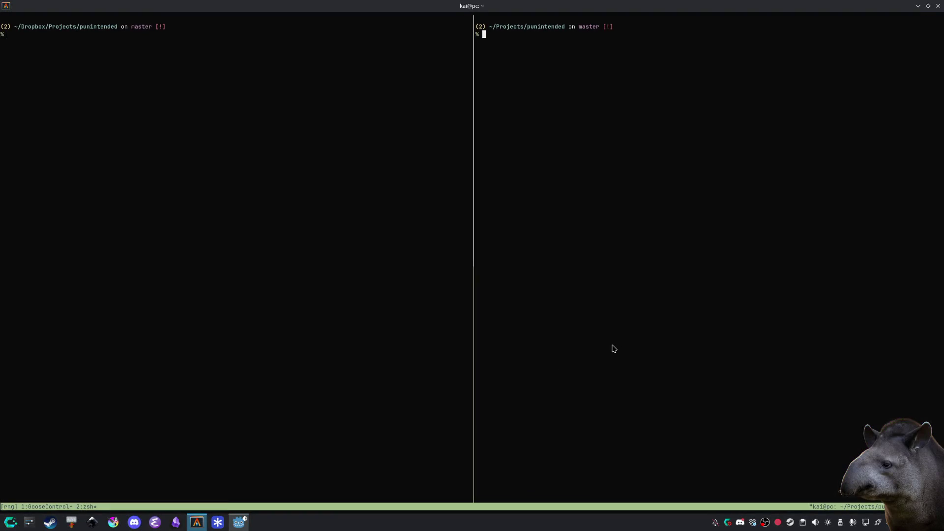
# Step: Check git status and review the diff of fountain_stone.tres with gd
pyautogui.write('gst')
pyautogui.press('Return')
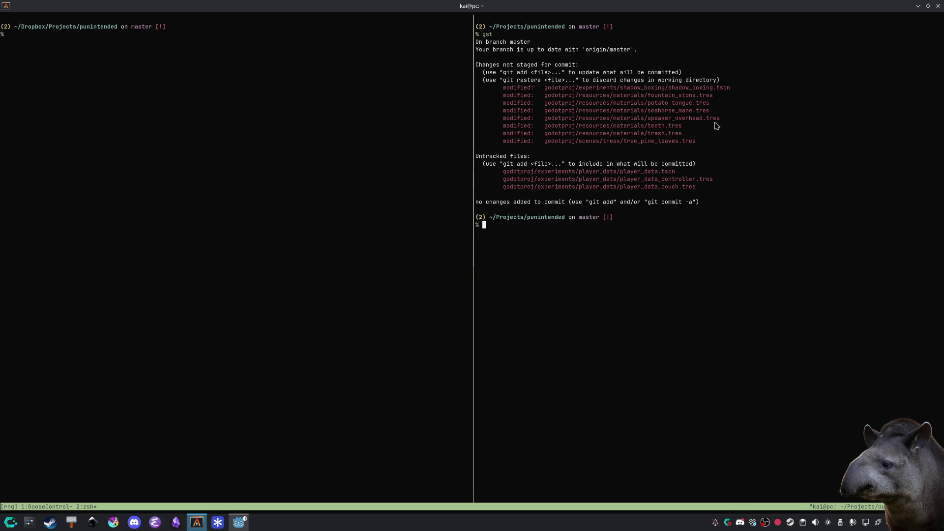
pyautogui.moveTo(716, 97); pyautogui.dragTo(649, 103)
pyautogui.moveTo(545, 97); pyautogui.dragTo(714, 99)
pyautogui.press('super+c')
pyautogui.write('gd')
pyautogui.middleClick(700, 397)
pyautogui.press('Return')
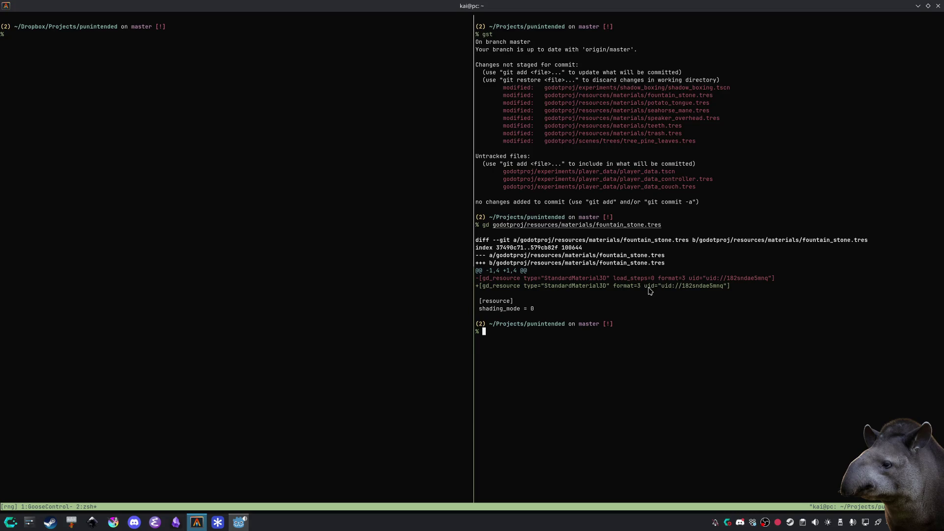
pyautogui.moveTo(614, 278); pyautogui.dragTo(658, 278)
# Step: Stage the godotproj/experiments/player_data/ folder with ga and recheck the status
pyautogui.moveTo(620, 172); pyautogui.dragTo(503, 172)
pyautogui.press('super+c')
pyautogui.write('ga')
pyautogui.middleClick(739, 454)
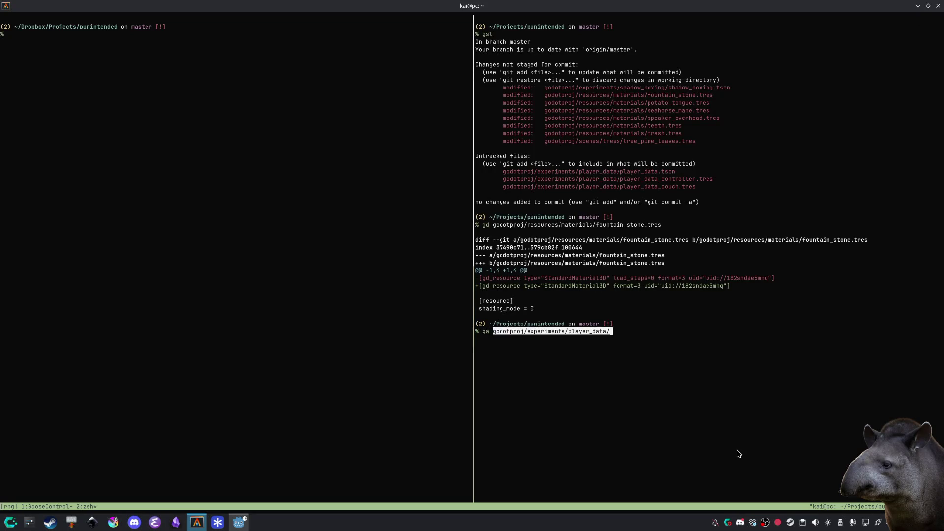
pyautogui.press('Return')
pyautogui.write('gst')
pyautogui.hotkey('ctrl', 'l')
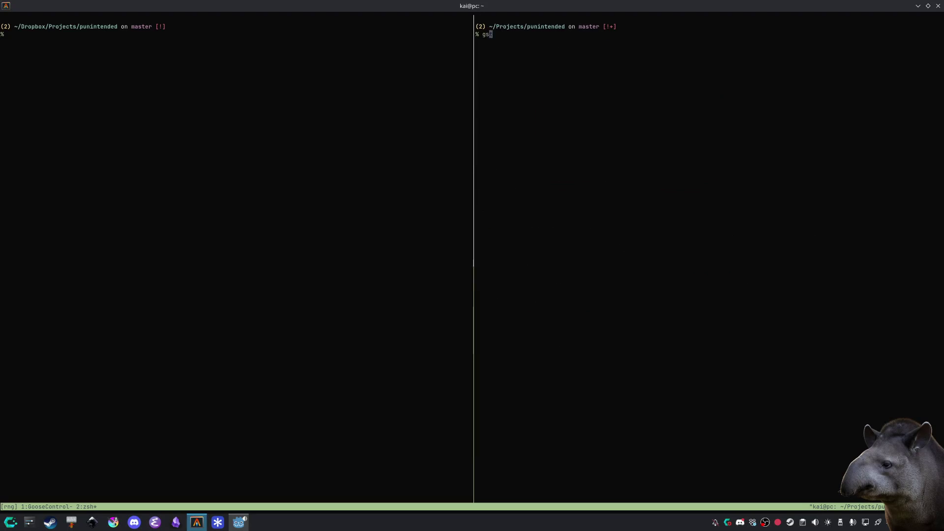
# Step: Commit the staged player_data files with a 'Player data' message and push to origin master
pyautogui.press('Return')
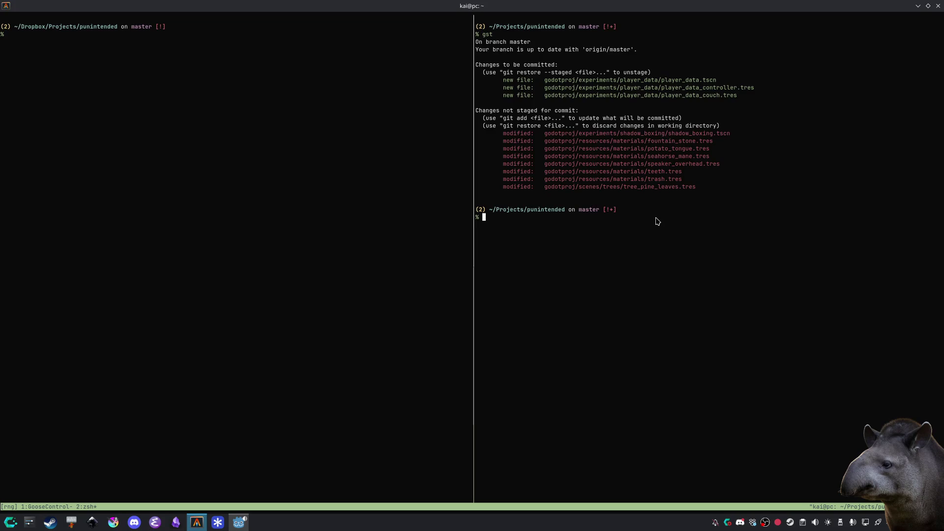
pyautogui.write('gc -m "')
pyautogui.write('Player data: Robin on a touch + controller"')
pyautogui.press('Return')
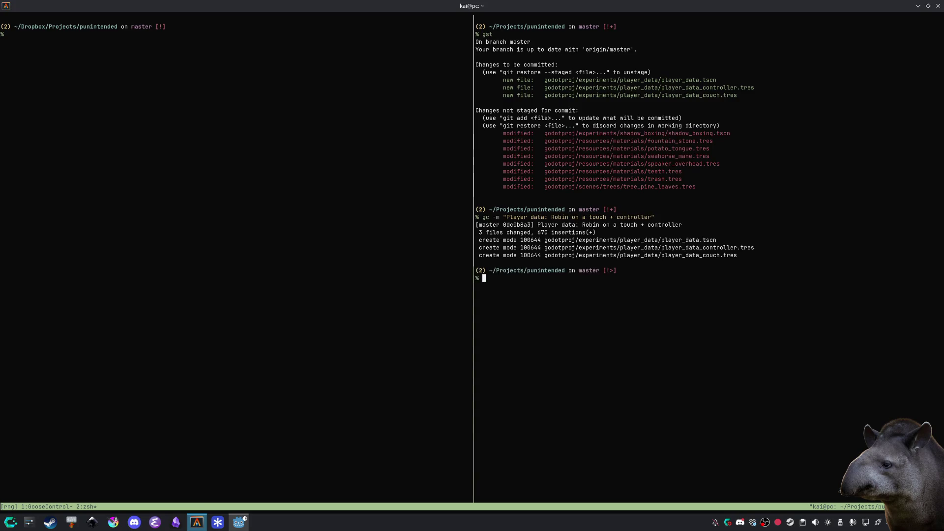
pyautogui.write('g')
pyautogui.press('Return')
pyautogui.write('git push')
pyautogui.press('Return')
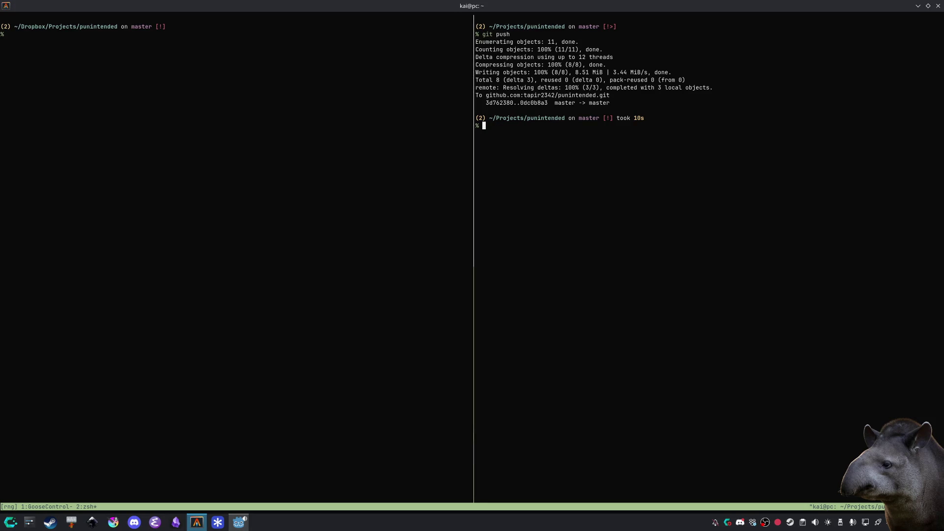
# Step: Check git status, discard all unstaged changes with git checkout ., and clear the terminal
pyautogui.write('gs')
pyautogui.hotkey('ctrl', 'l')
pyautogui.write('t')
pyautogui.press('Return')
pyautogui.write('git checkout .')
pyautogui.press('Return')
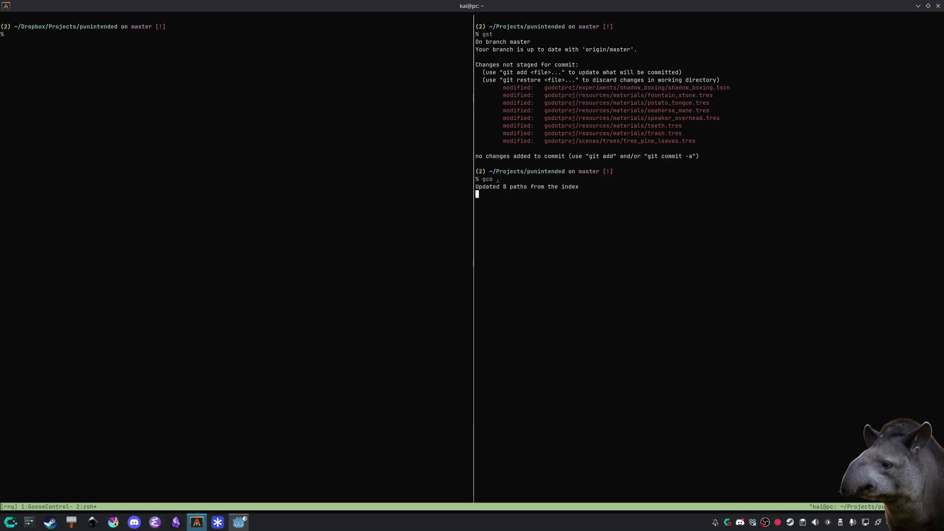
pyautogui.hotkey('ctrl', 'l')
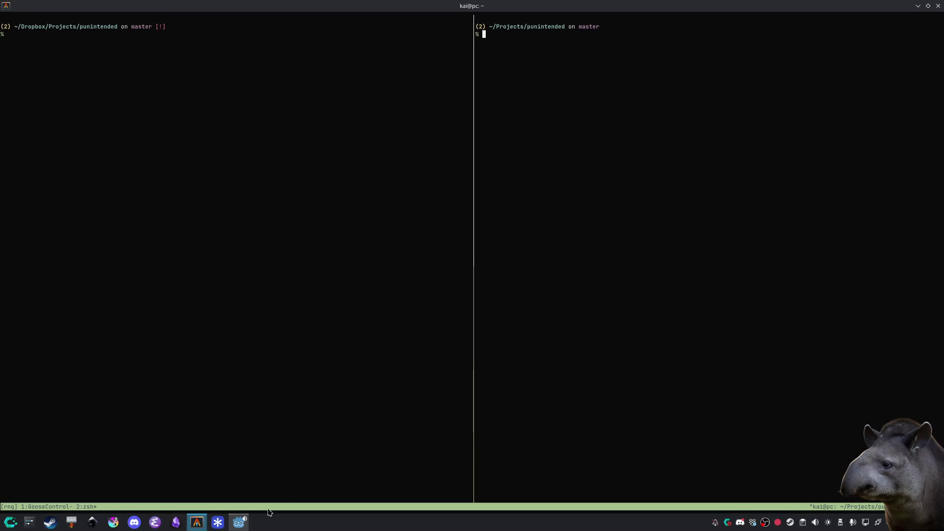
# Step: Return to the Godot editor and zoom in on the goose on the purple couch
pyautogui.click(239, 522)
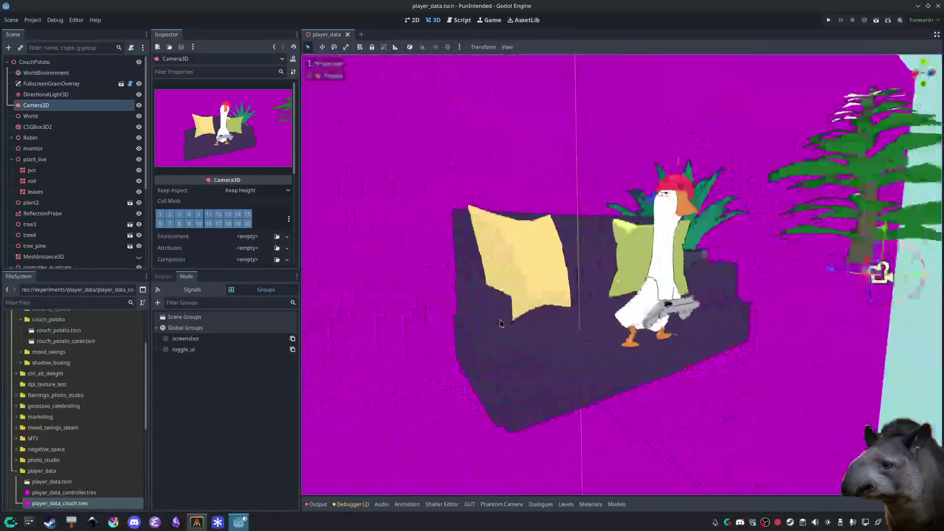
pyautogui.scroll(3, 471, 326)
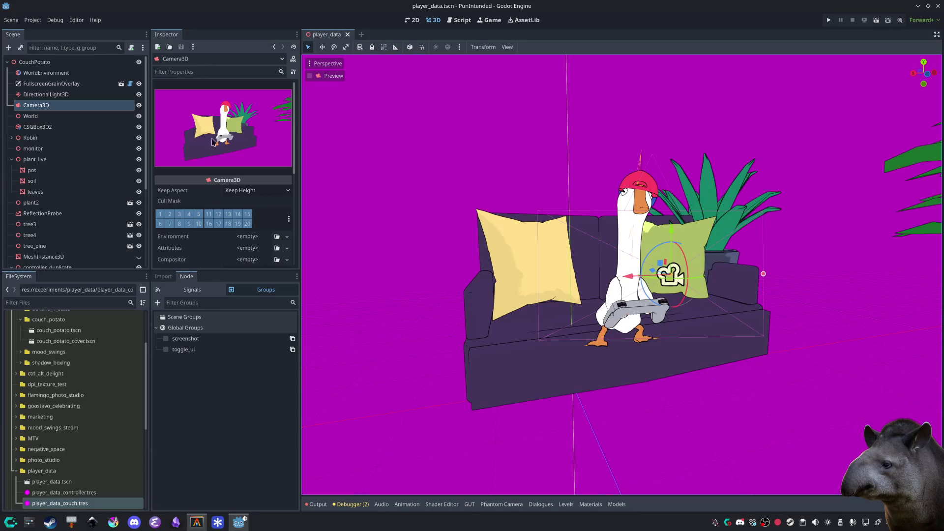
pyautogui.click(155, 522)
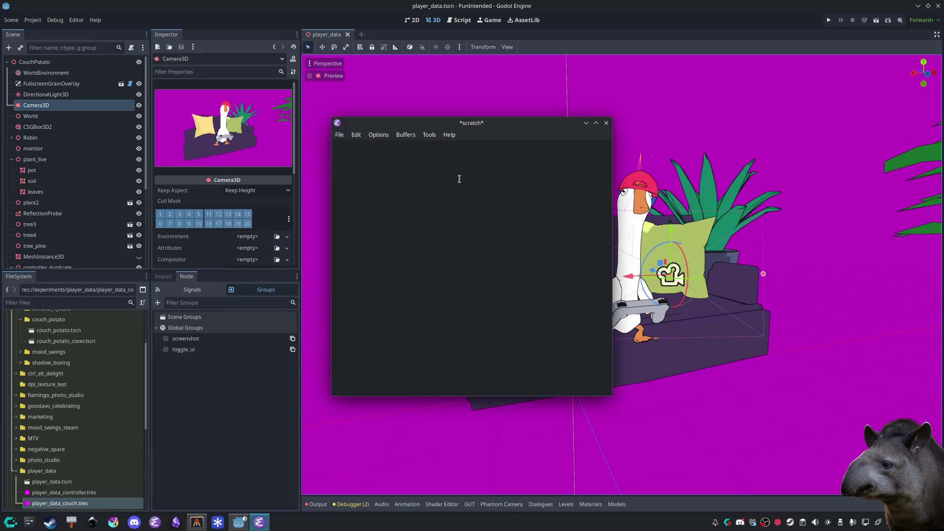
pyautogui.hotkey('ctrl', 'x')
pyautogui.hotkey('ctrl', 'f')
pyautogui.write('.emacs.d/init.el')
pyautogui.press('Return')
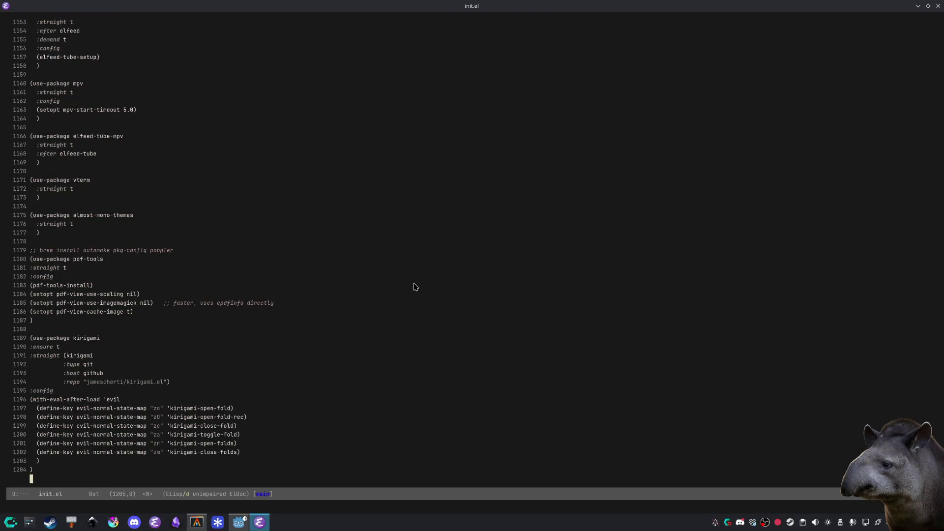
pyautogui.hotkey('ctrl', 'x')
pyautogui.hotkey('ctrl', 'c')
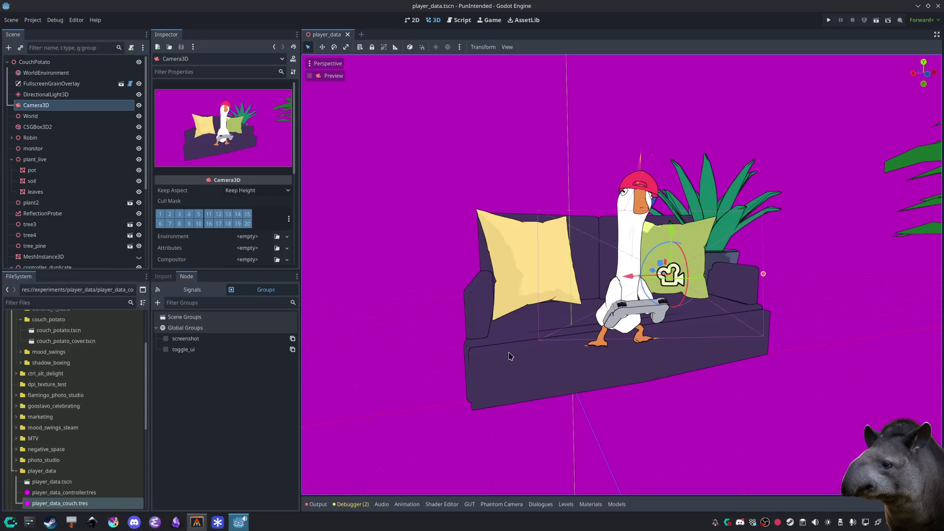
# Step: Orbit and fly the viewport to a front-on view of the goose, then bring up the Pitch Deck
pyautogui.moveTo(610, 348); pyautogui.dragTo(593, 344)
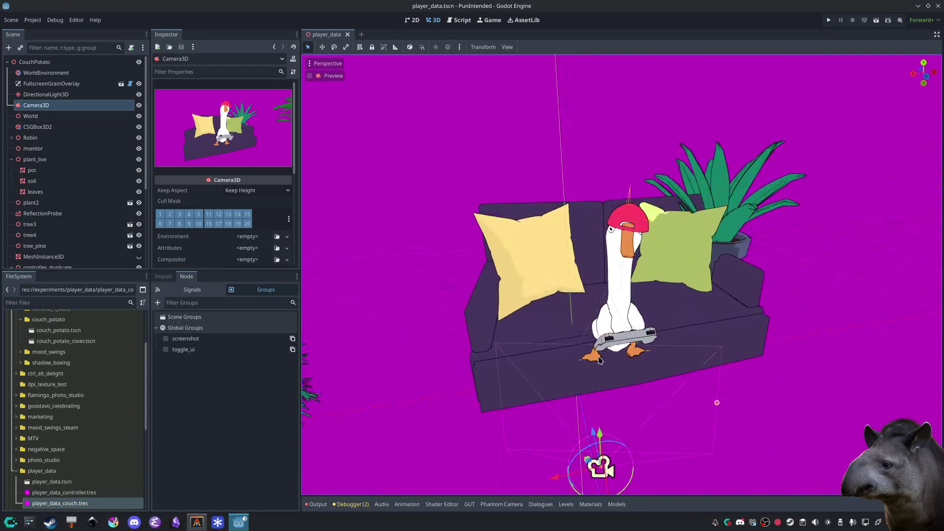
pyautogui.scroll(3, 592, 344)
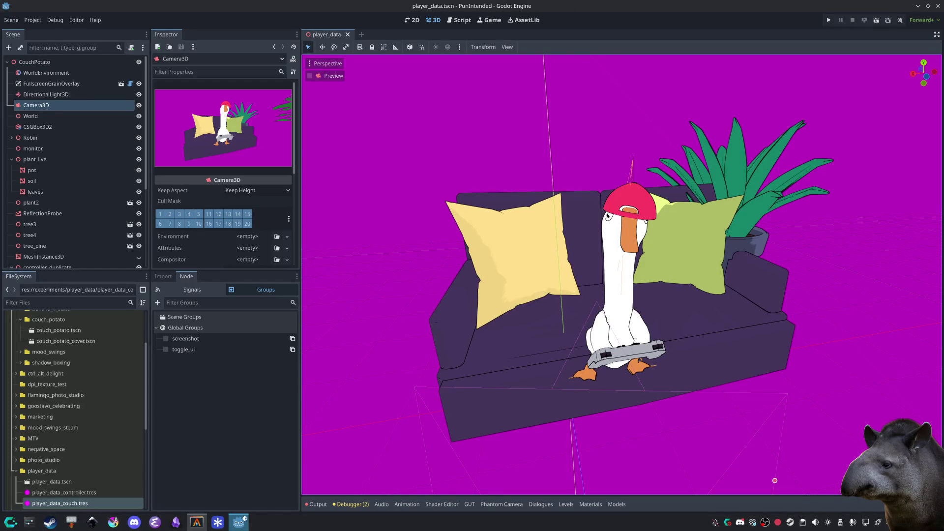
pyautogui.press('w')
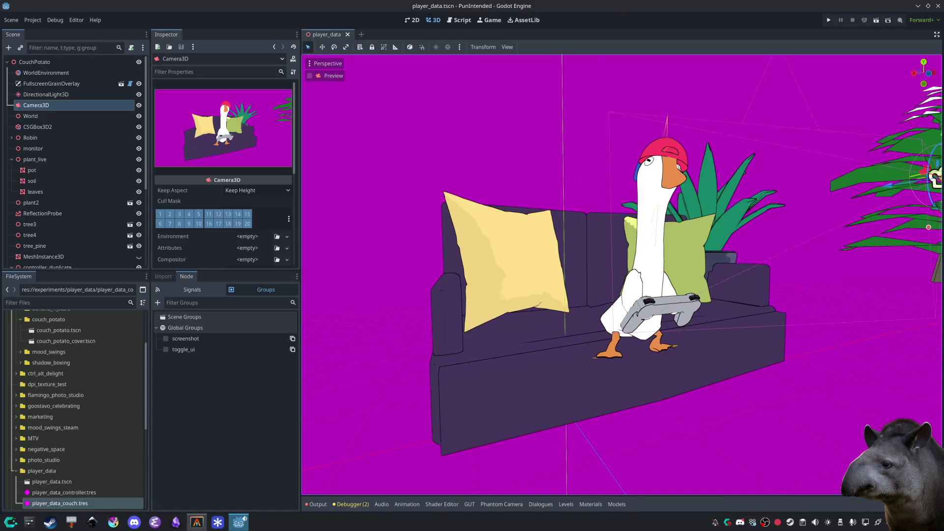
pyautogui.hotkey('alt', 'Tab')
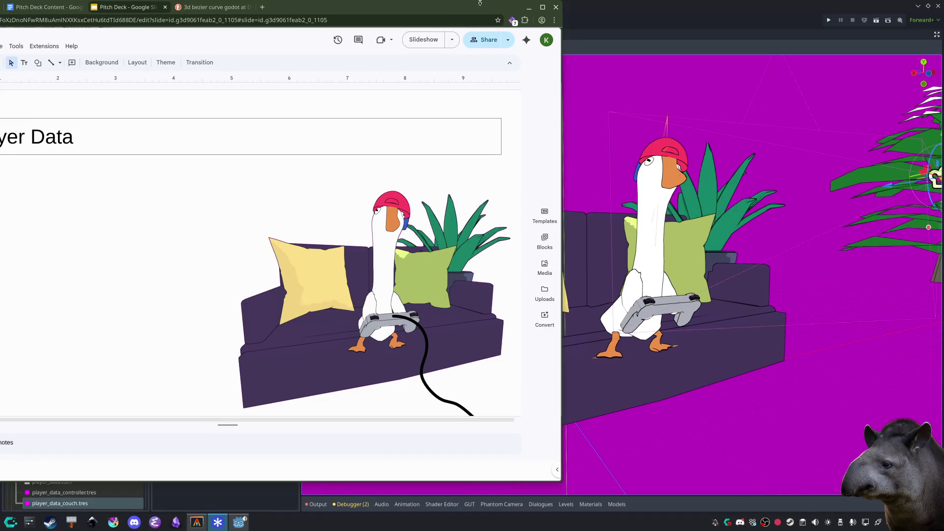
# Step: Maximise Chrome and narrow the goose image, undoing a misplaced move
pyautogui.doubleClick(431, 15)
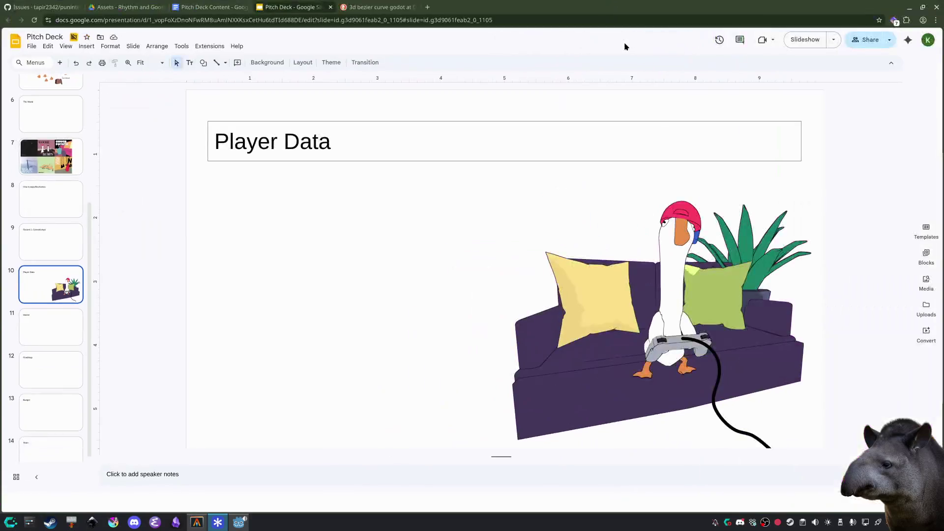
pyautogui.moveTo(605, 281)
pyautogui.mouseDown()
pyautogui.moveTo(309, 225)
pyautogui.moveTo(362, 241)
pyautogui.mouseUp()
pyautogui.moveTo(544, 258); pyautogui.dragTo(498, 258)
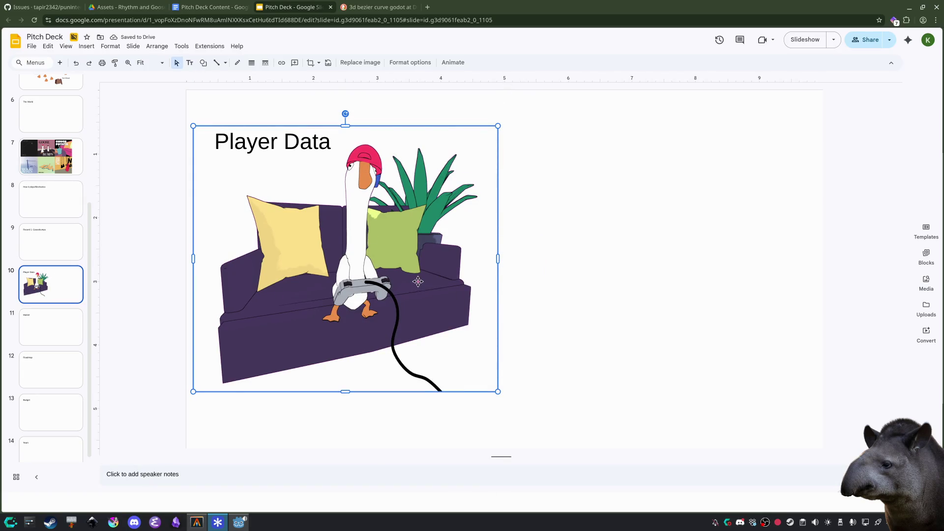
pyautogui.moveTo(378, 260)
pyautogui.mouseDown()
pyautogui.moveTo(642, 267)
pyautogui.moveTo(353, 302)
pyautogui.moveTo(399, 266)
pyautogui.moveTo(363, 250)
pyautogui.mouseUp()
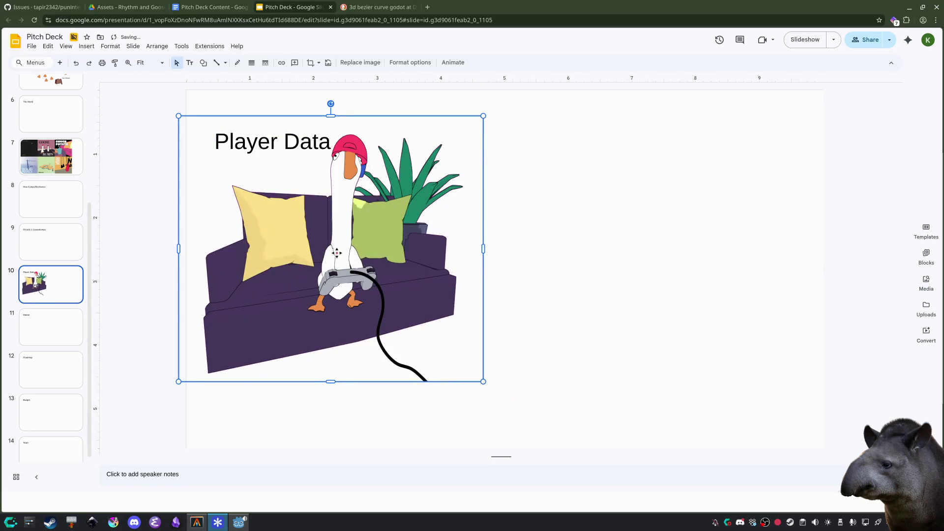
pyautogui.hotkey('ctrl', 'z')
# Step: Settle the goose image at the lower right of the Player Data slide, then return to Godot
pyautogui.click(450, 316)
pyautogui.moveTo(688, 305); pyautogui.dragTo(666, 312)
pyautogui.moveTo(667, 307)
pyautogui.mouseDown()
pyautogui.moveTo(670, 377)
pyautogui.moveTo(681, 382)
pyautogui.mouseUp()
pyautogui.click(845, 348)
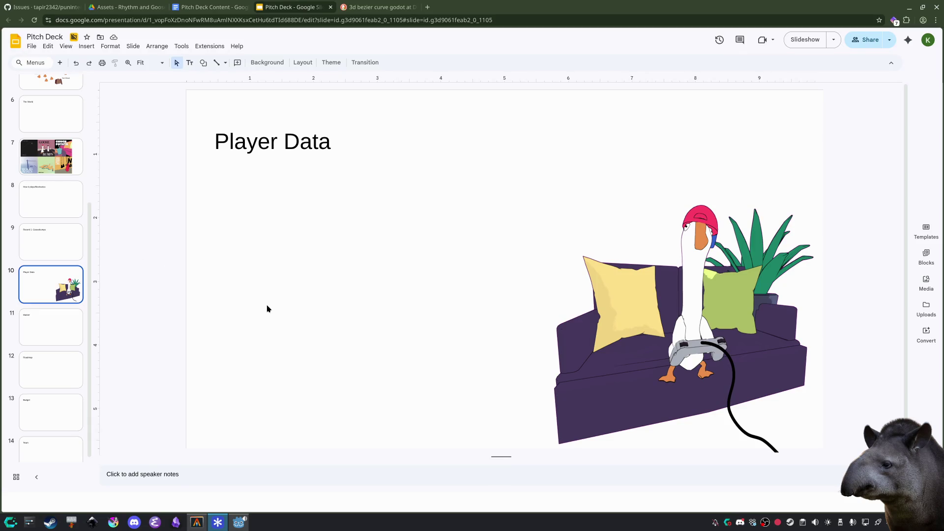
pyautogui.click(239, 522)
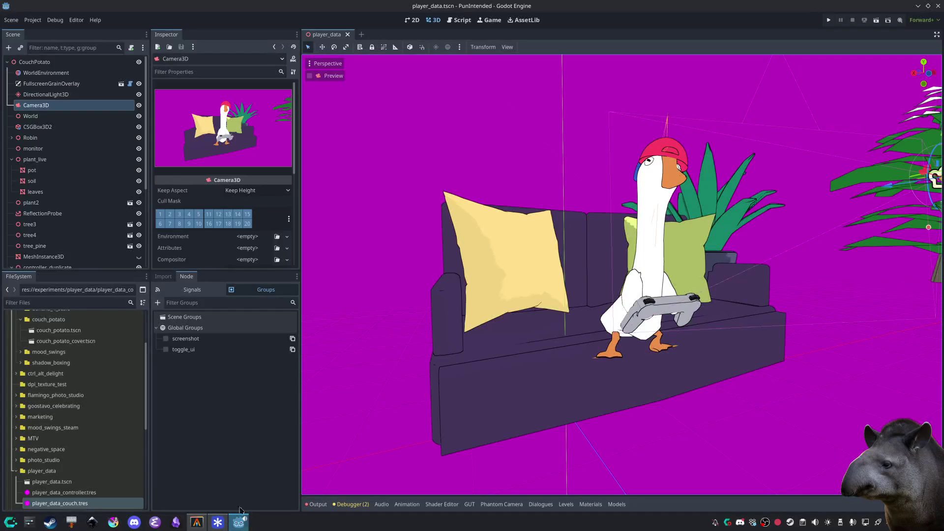
# Step: Frame the goose front-on and add a node found by searching 'node3d' in Create New Node
pyautogui.scroll(-5, 718, 253)
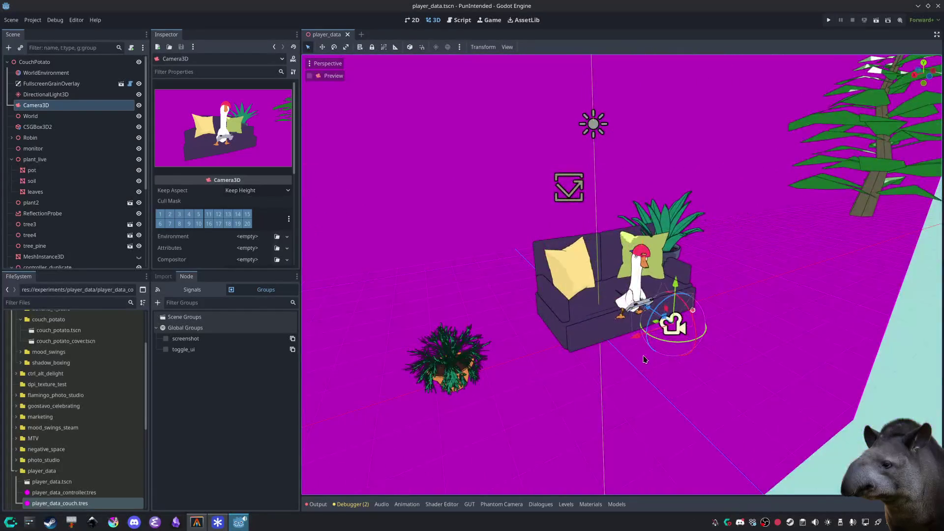
pyautogui.scroll(5, 639, 351)
pyautogui.moveTo(640, 351); pyautogui.dragTo(583, 354)
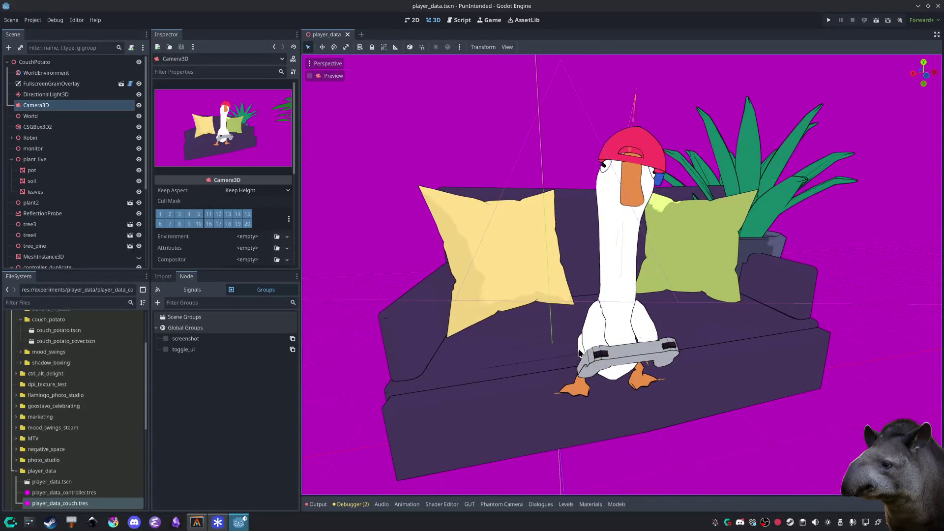
pyautogui.scroll(-5, 579, 353)
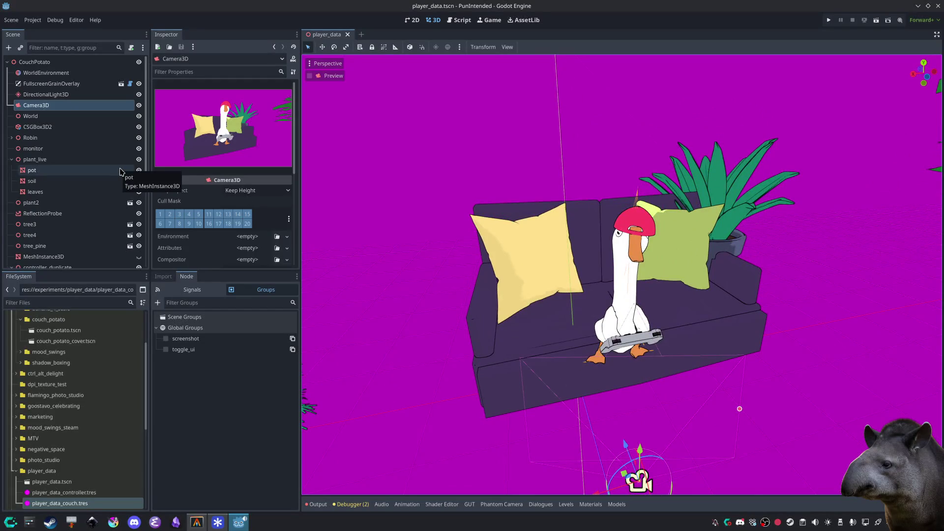
pyautogui.scroll(-5, 89, 231)
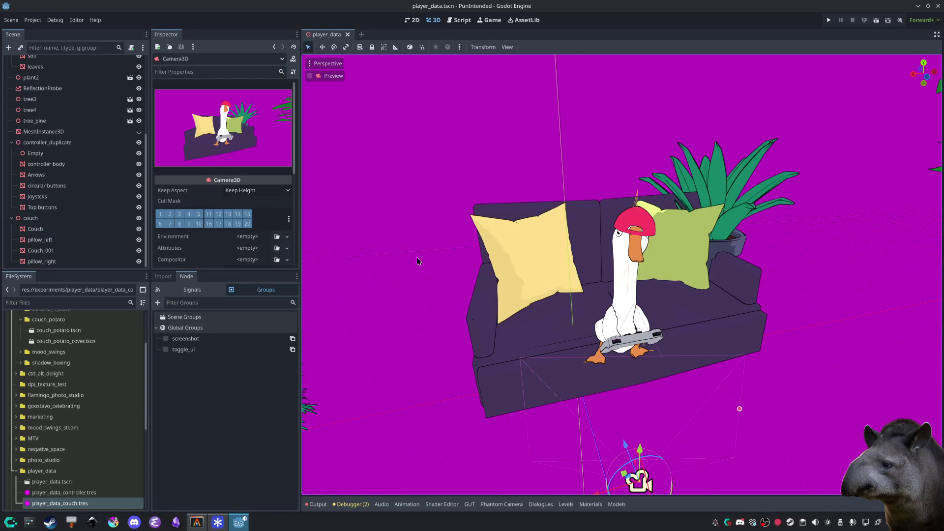
pyautogui.hotkey('ctrl', 'a')
pyautogui.write('node3d')
pyautogui.press('Return')
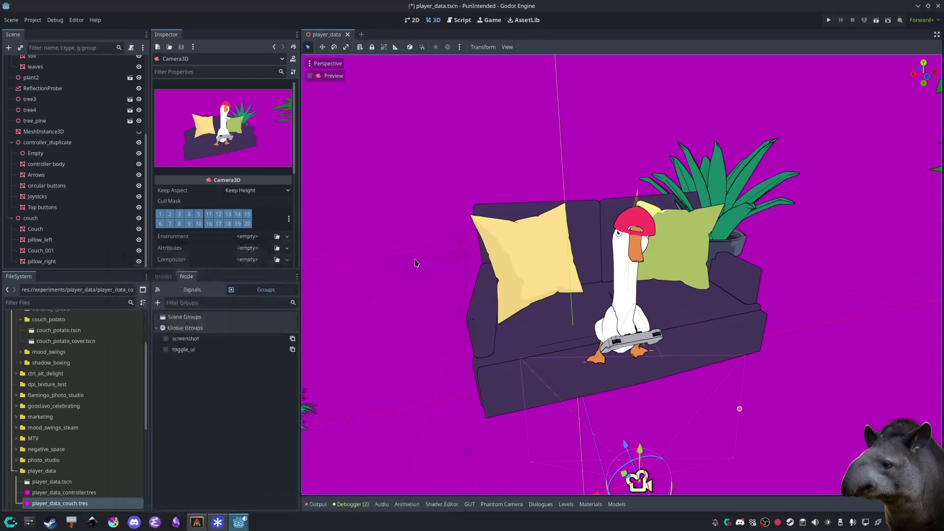
pyautogui.scroll(-5, 558, 253)
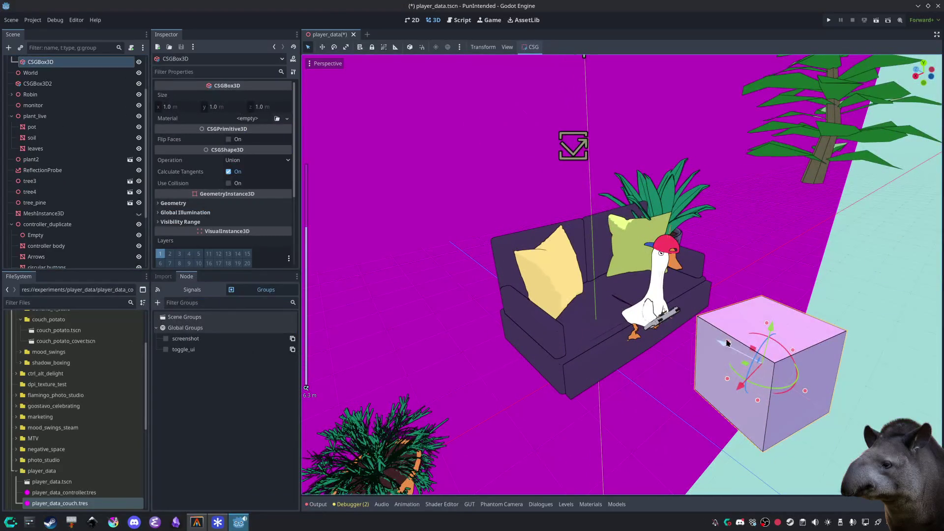
# Step: Size the box 19.232 m deep and 10.156 m wide, tall enough for the couch, and flip its faces
pyautogui.moveTo(727, 343)
pyautogui.mouseDown()
pyautogui.moveTo(627, 275)
pyautogui.moveTo(496, 218)
pyautogui.moveTo(389, 264)
pyautogui.mouseUp()
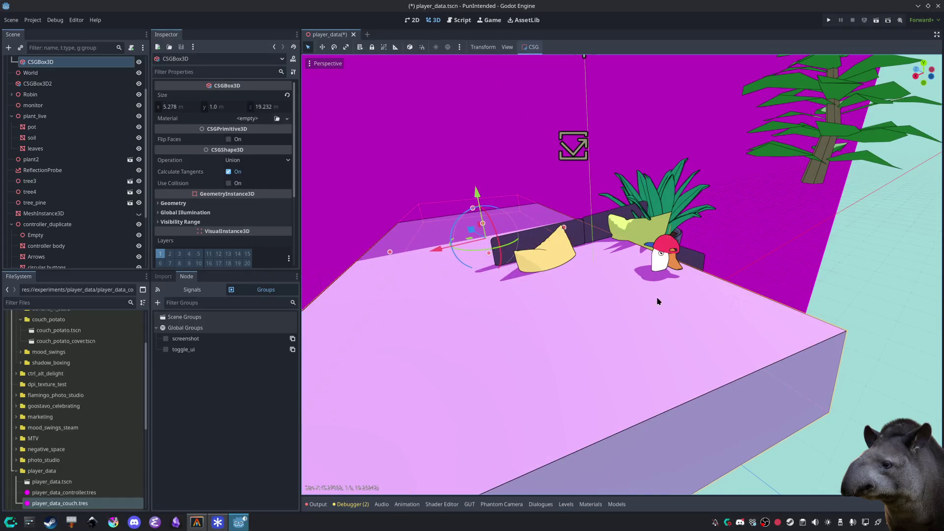
pyautogui.scroll(-4, 663, 304)
pyautogui.moveTo(714, 238)
pyautogui.mouseDown()
pyautogui.moveTo(714, 227)
pyautogui.moveTo(702, 251)
pyautogui.mouseUp()
pyautogui.scroll(3, 702, 250)
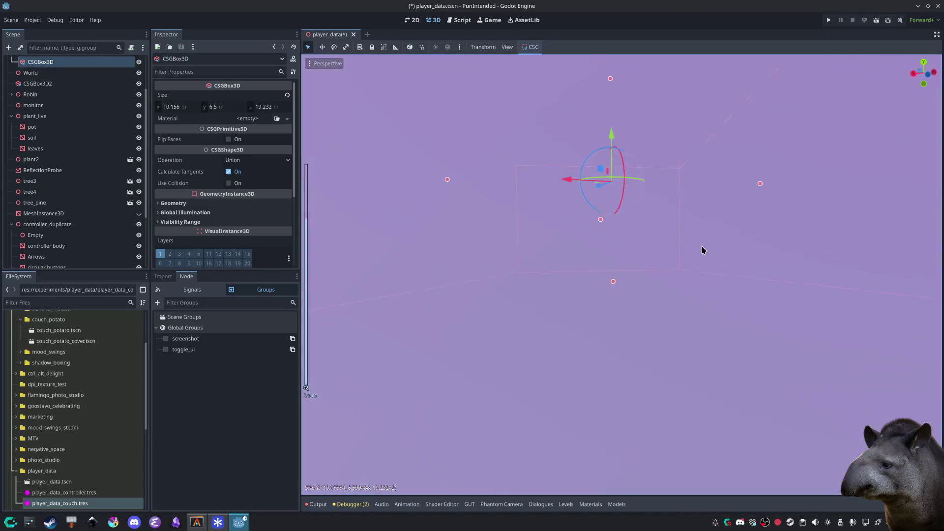
pyautogui.moveTo(613, 283)
pyautogui.mouseDown()
pyautogui.moveTo(632, 421)
pyautogui.moveTo(562, 309)
pyautogui.moveTo(565, 320)
pyautogui.mouseUp()
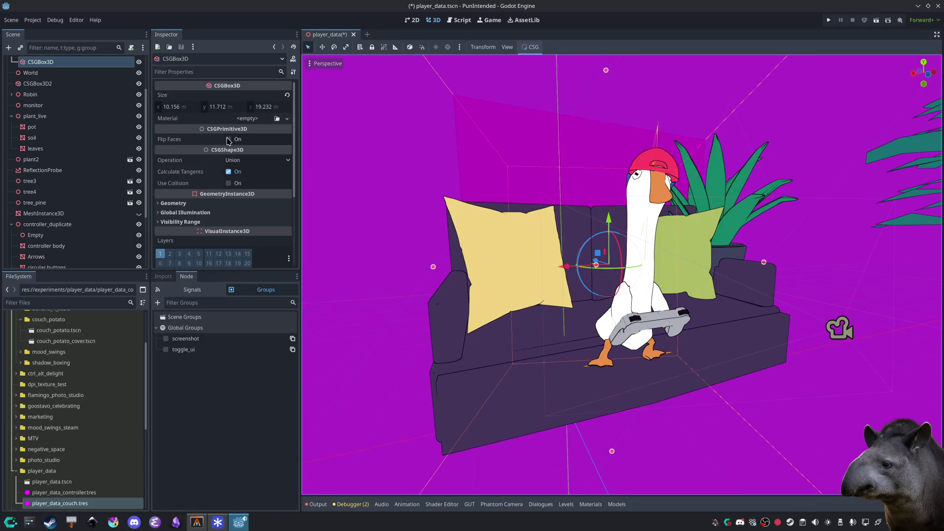
pyautogui.click(228, 139)
# Step: Shrink the room box's height to about 7.39 m so its floor sits under the couch
pyautogui.scroll(-5, 554, 336)
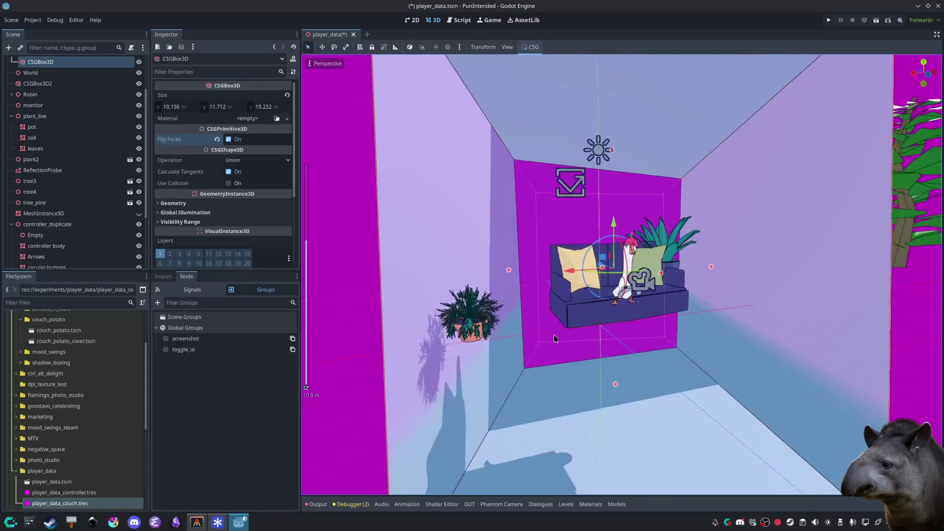
pyautogui.scroll(-4, 555, 337)
pyautogui.click(829, 380)
pyautogui.click(644, 434)
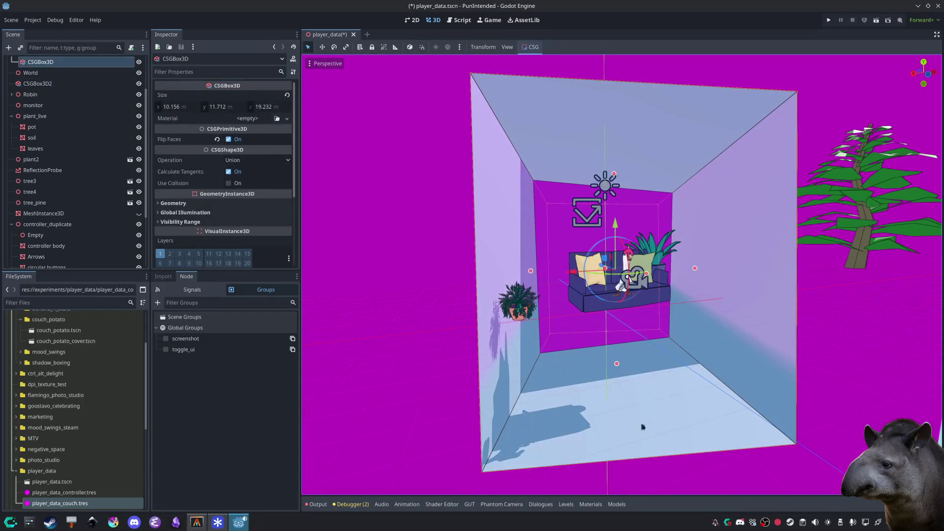
pyautogui.moveTo(617, 362)
pyautogui.mouseDown()
pyautogui.moveTo(631, 293)
pyautogui.moveTo(634, 401)
pyautogui.mouseUp()
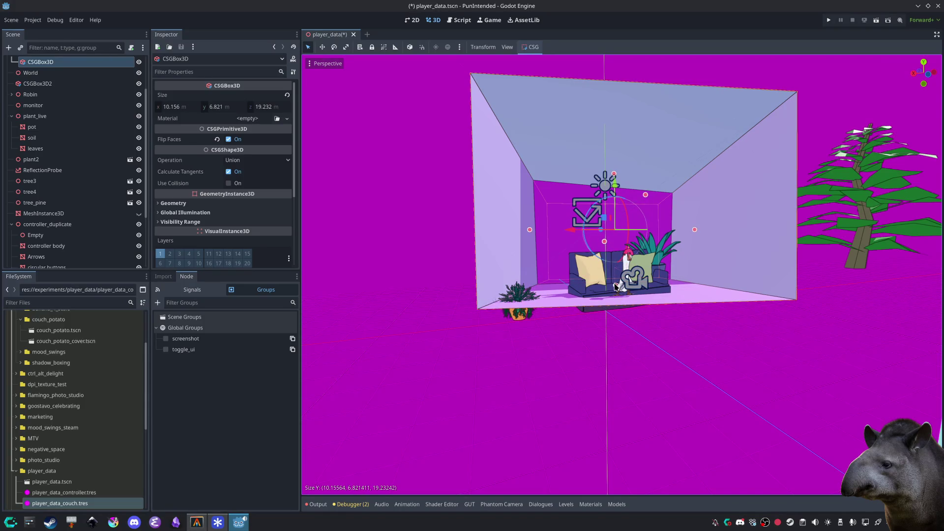
pyautogui.moveTo(616, 285); pyautogui.dragTo(622, 296)
pyautogui.click(649, 385)
pyautogui.scroll(8, 639, 381)
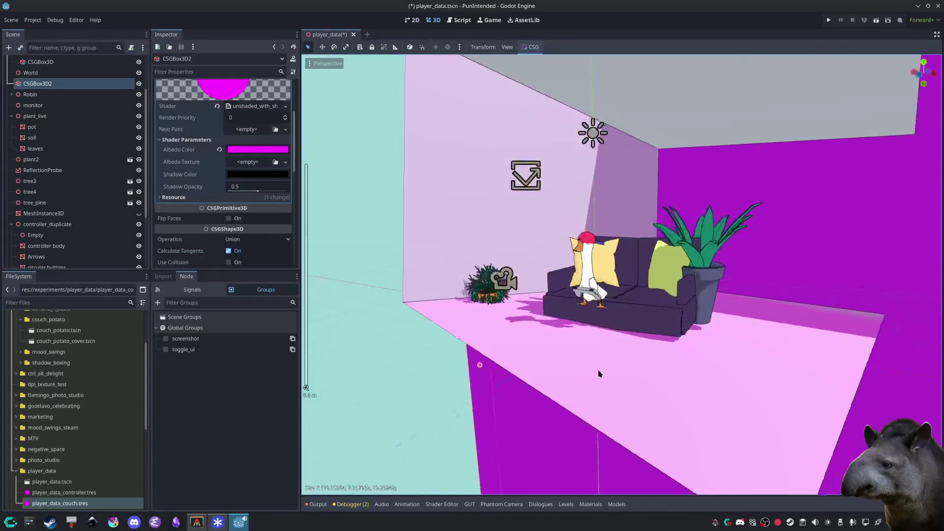
pyautogui.scroll(-2, 538, 354)
pyautogui.scroll(-4, 590, 354)
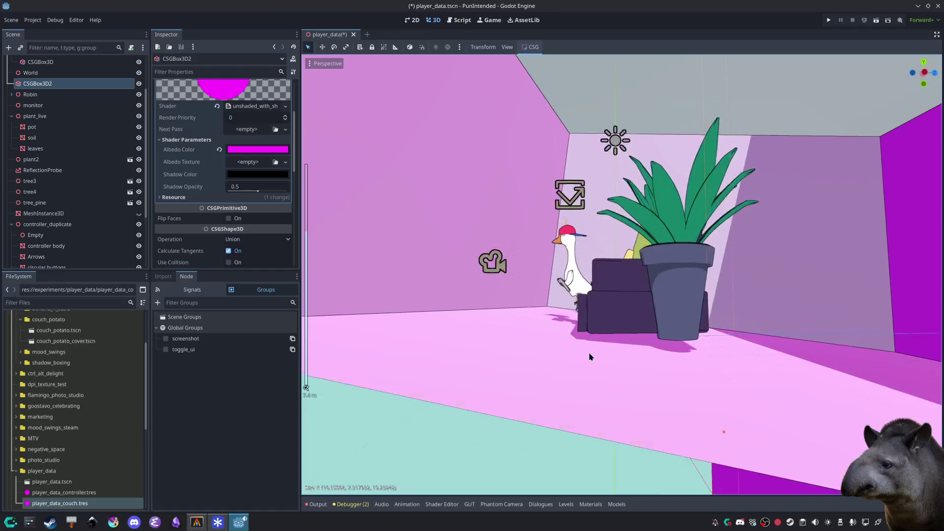
pyautogui.scroll(3, 615, 388)
pyautogui.scroll(-5, 639, 386)
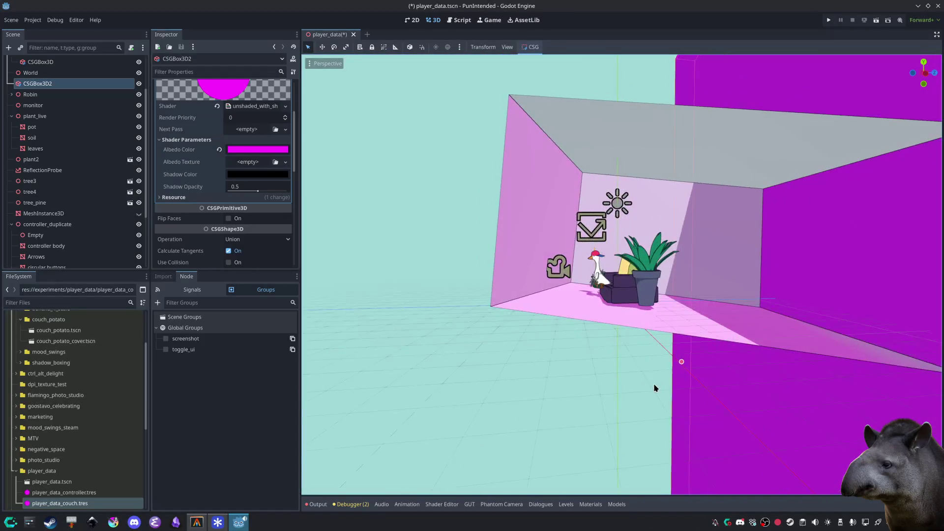
pyautogui.scroll(-3, 655, 382)
pyautogui.scroll(-10, 273, 220)
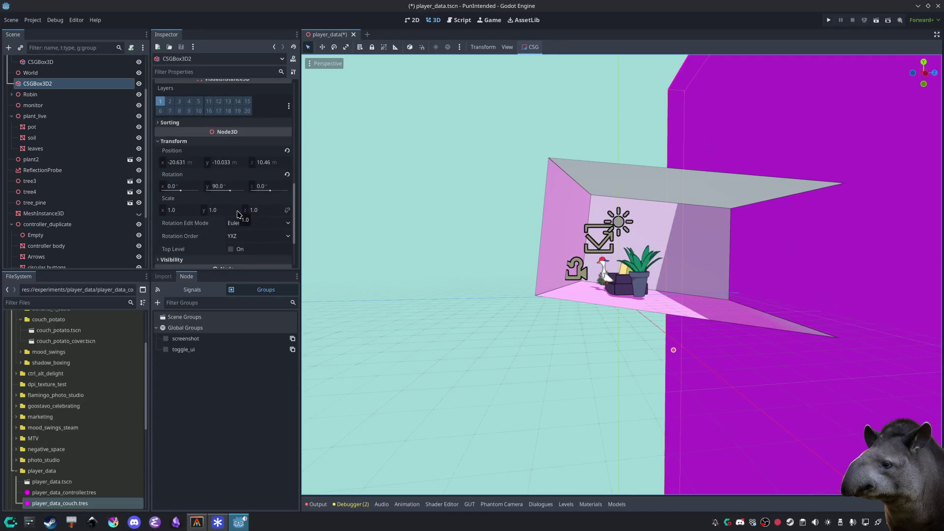
pyautogui.click(288, 174)
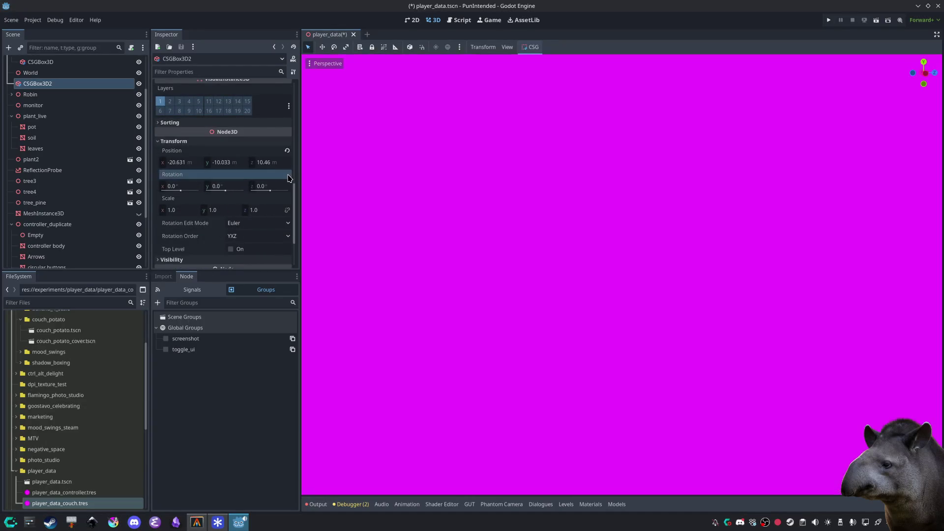
pyautogui.scroll(-10, 546, 291)
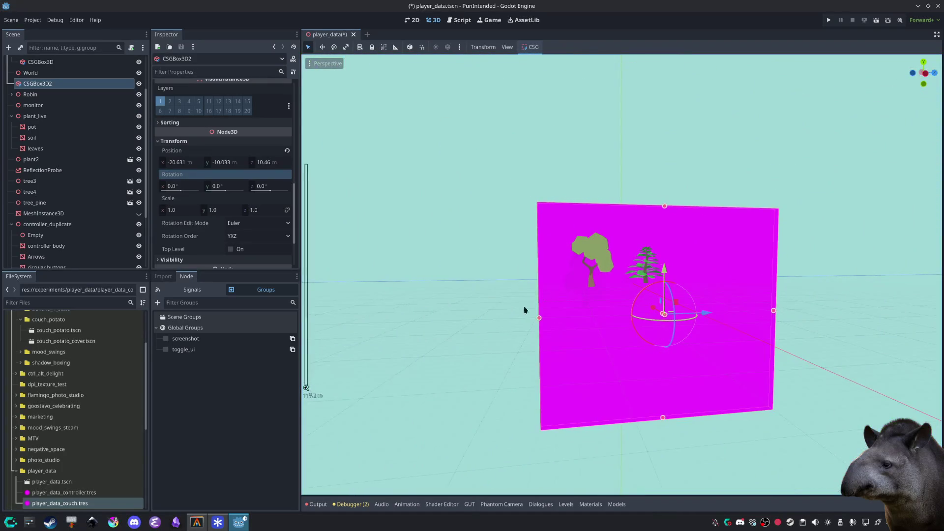
pyautogui.hotkey('ctrl', 'z')
pyautogui.moveTo(524, 310)
pyautogui.mouseDown()
pyautogui.moveTo(588, 314)
pyautogui.moveTo(605, 331)
pyautogui.moveTo(516, 370)
pyautogui.moveTo(583, 323)
pyautogui.moveTo(492, 344)
pyautogui.mouseUp()
pyautogui.scroll(6, 584, 322)
pyautogui.scroll(10, 590, 314)
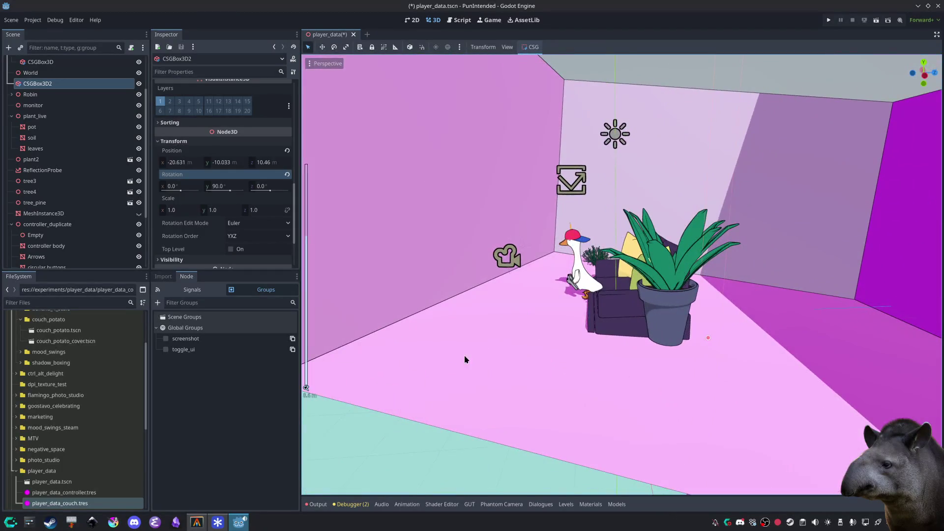
pyautogui.click(464, 360)
pyautogui.scroll(-8, 465, 358)
pyautogui.scroll(5, 465, 358)
pyautogui.scroll(-5, 232, 175)
pyautogui.click(211, 181)
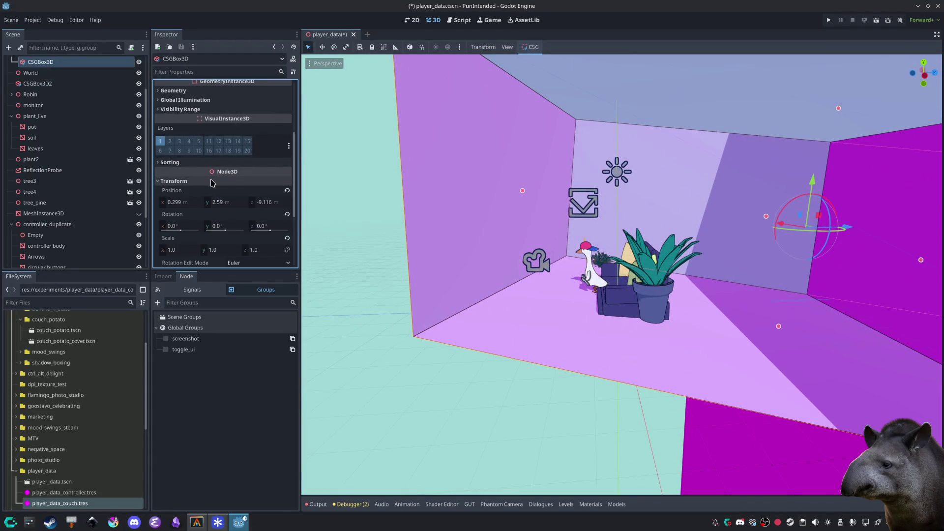
# Step: Reset the room box's rotation to zero after a trial tilt, then inspect the room
pyautogui.click(288, 214)
pyautogui.scroll(-5, 576, 351)
pyautogui.scroll(-2, 573, 352)
pyautogui.scroll(10, 571, 352)
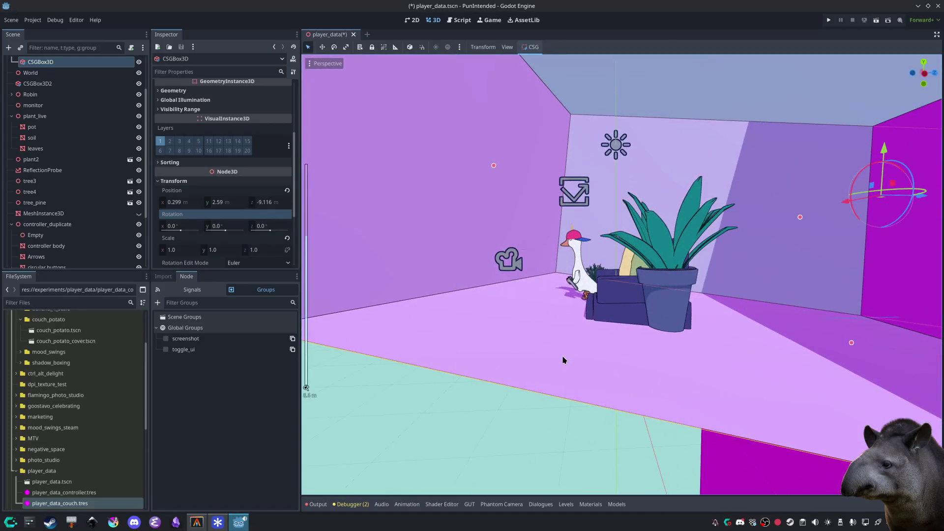
pyautogui.scroll(-3, 491, 199)
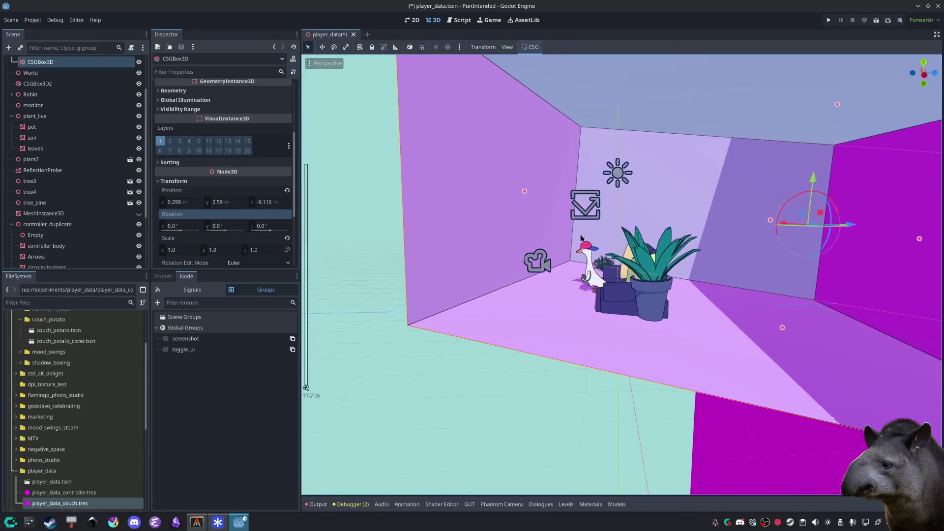
pyautogui.moveTo(785, 206)
pyautogui.mouseDown()
pyautogui.moveTo(797, 196)
pyautogui.moveTo(744, 219)
pyautogui.mouseUp()
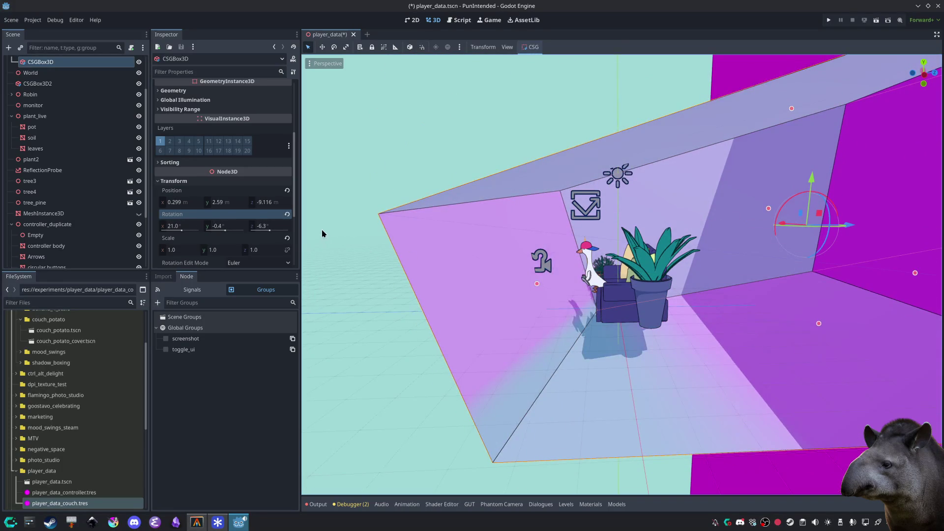
pyautogui.click(286, 214)
pyautogui.scroll(-5, 546, 293)
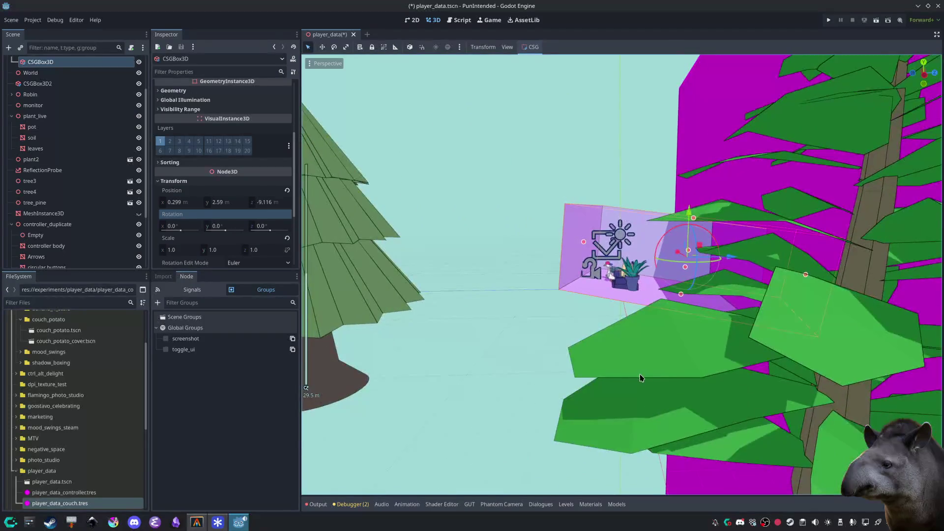
pyautogui.moveTo(763, 365)
pyautogui.mouseDown()
pyautogui.moveTo(822, 390)
pyautogui.moveTo(828, 376)
pyautogui.moveTo(723, 344)
pyautogui.mouseUp()
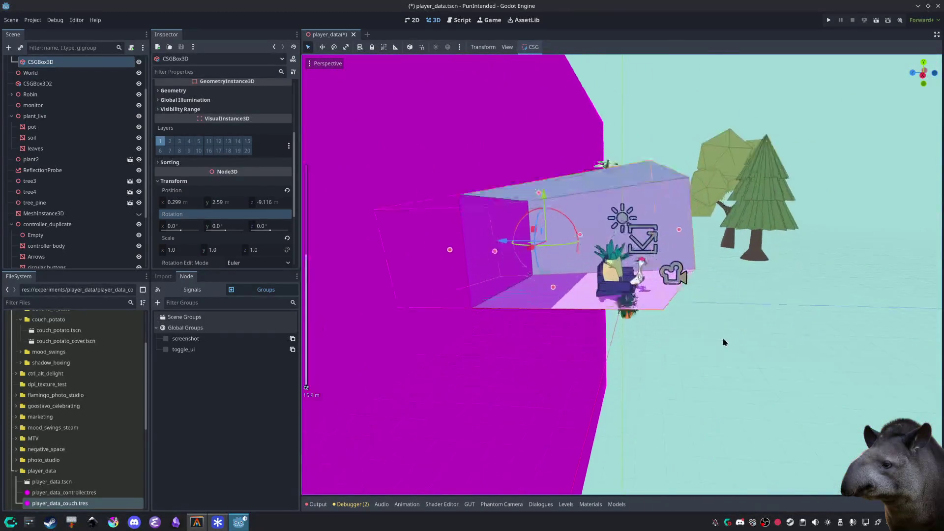
pyautogui.scroll(5, 709, 353)
pyautogui.scroll(-2, 709, 348)
pyautogui.scroll(3, 720, 349)
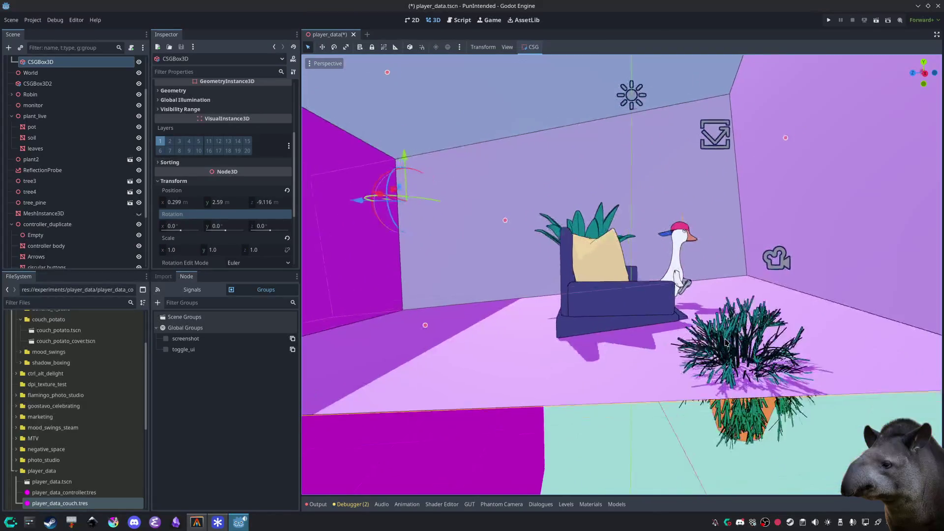
pyautogui.scroll(-5, 718, 348)
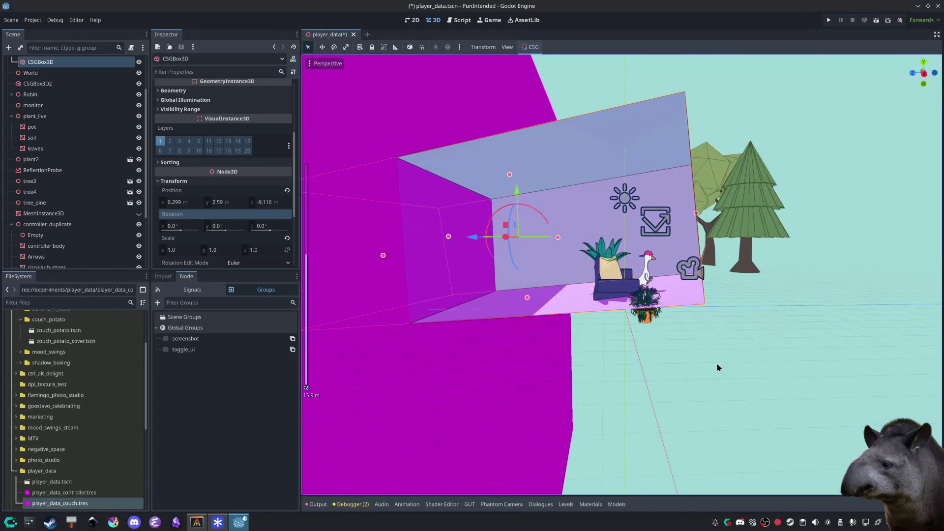
pyautogui.scroll(3, 131, 113)
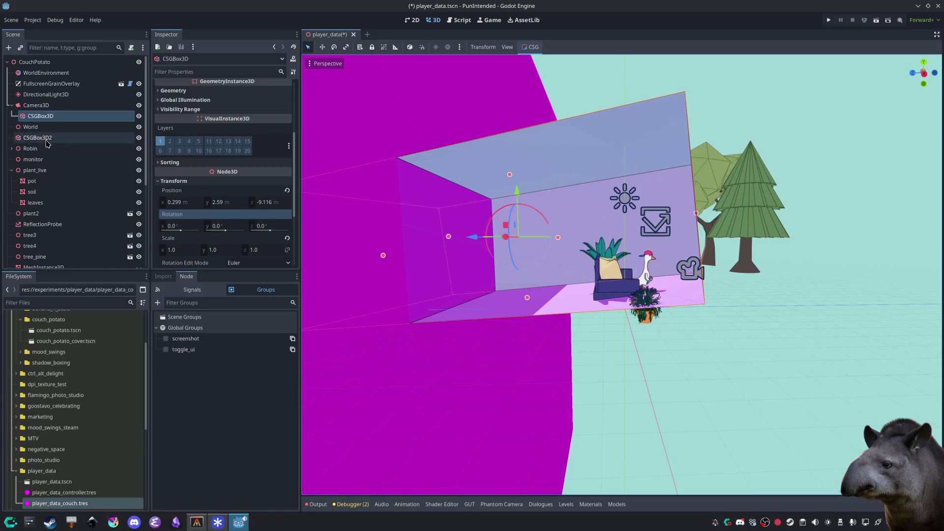
# Step: Move CSGBox3D above Camera3D in the Scene tree, zero its rotation, and raise its floor slightly
pyautogui.moveTo(41, 119); pyautogui.dragTo(31, 97)
pyautogui.moveTo(25, 101); pyautogui.dragTo(25, 102)
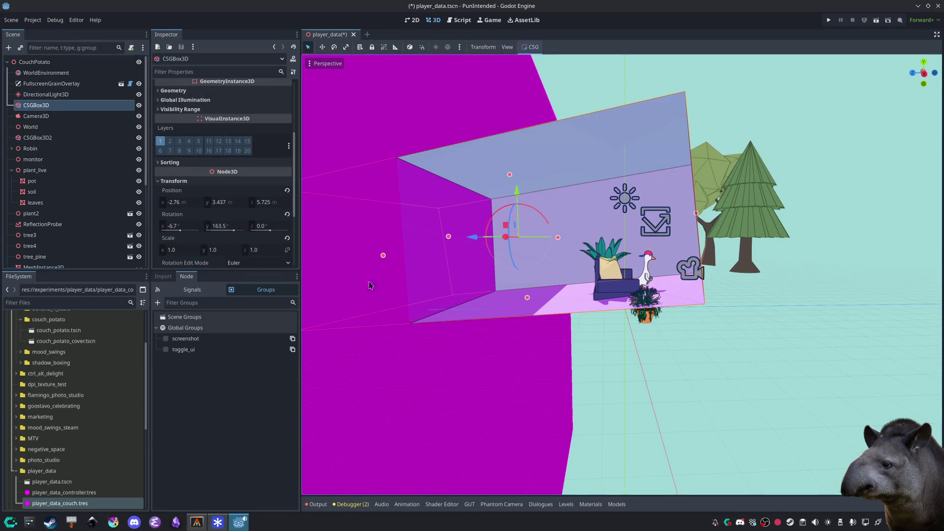
pyautogui.click(287, 214)
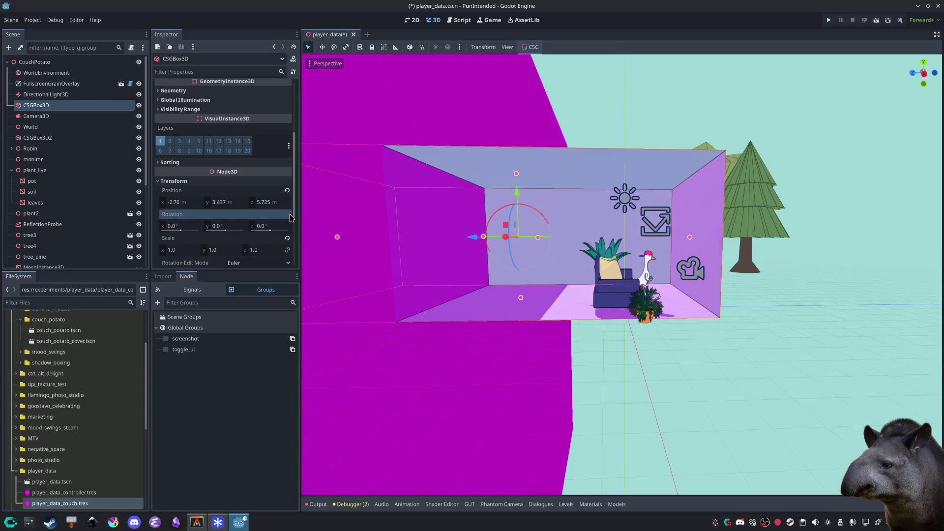
pyautogui.scroll(5, 733, 386)
pyautogui.moveTo(733, 386)
pyautogui.mouseDown()
pyautogui.moveTo(681, 400)
pyautogui.moveTo(669, 382)
pyautogui.moveTo(848, 408)
pyautogui.moveTo(679, 354)
pyautogui.moveTo(661, 337)
pyautogui.mouseUp()
pyautogui.scroll(-3, 654, 381)
pyautogui.moveTo(625, 295); pyautogui.dragTo(627, 285)
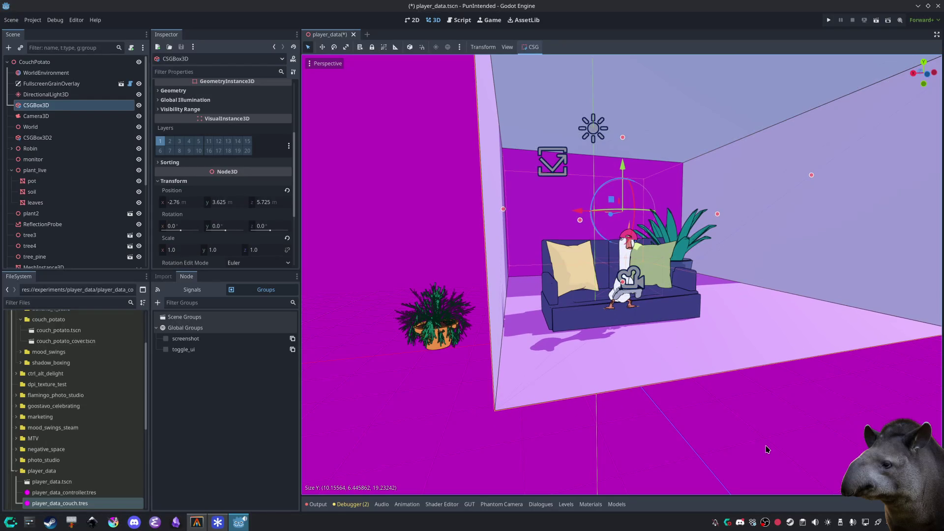
# Step: Rotate the DirectionalLight3D to re-angle the sunlight across the couch room and backdrop
pyautogui.click(767, 450)
pyautogui.scroll(5, 723, 367)
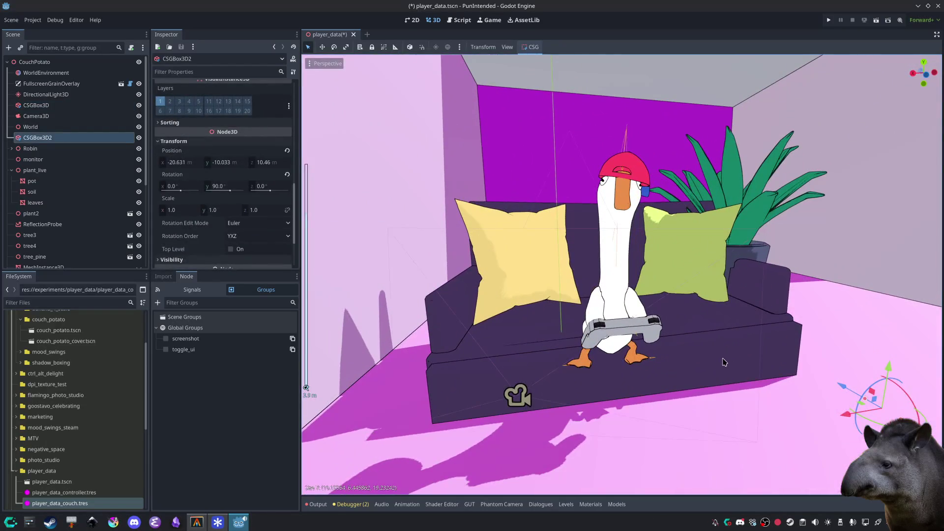
pyautogui.scroll(-3, 719, 362)
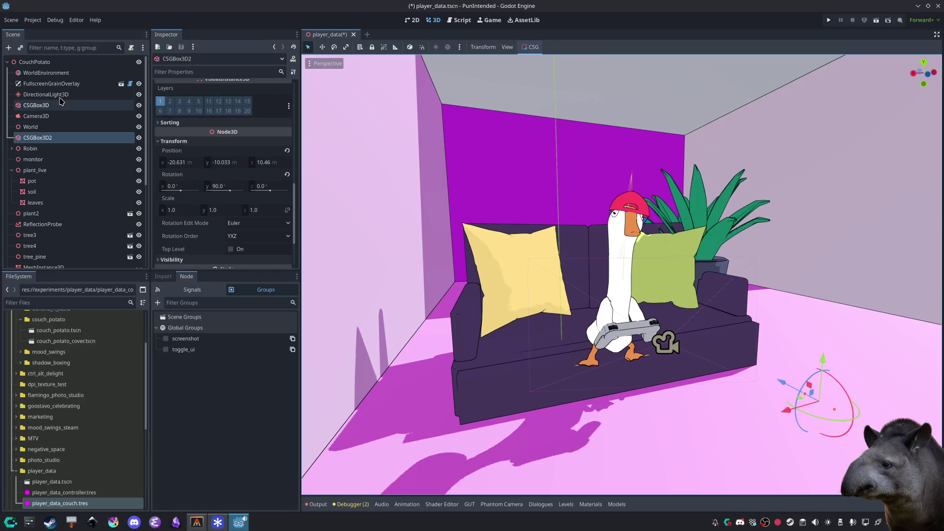
pyautogui.click(46, 95)
pyautogui.press('f')
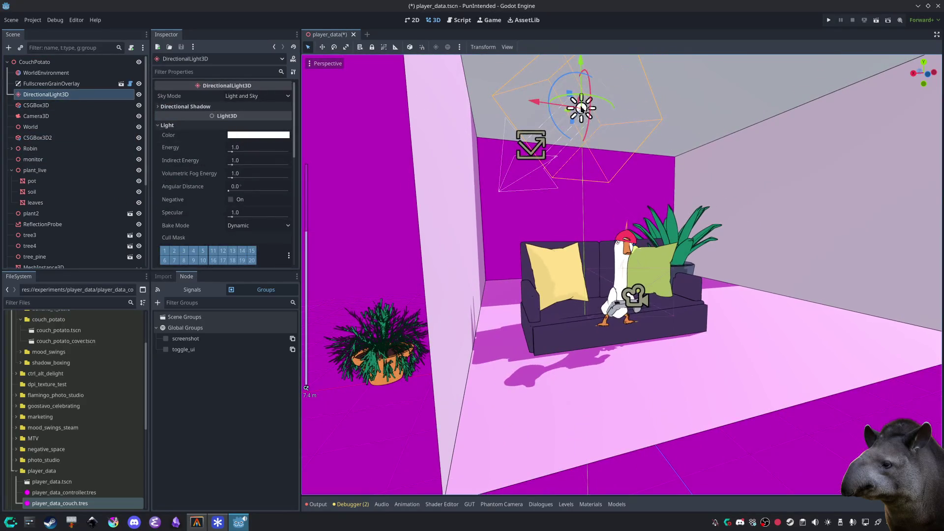
pyautogui.moveTo(600, 102)
pyautogui.mouseDown()
pyautogui.moveTo(573, 94)
pyautogui.moveTo(560, 100)
pyautogui.mouseUp()
pyautogui.scroll(5, 556, 128)
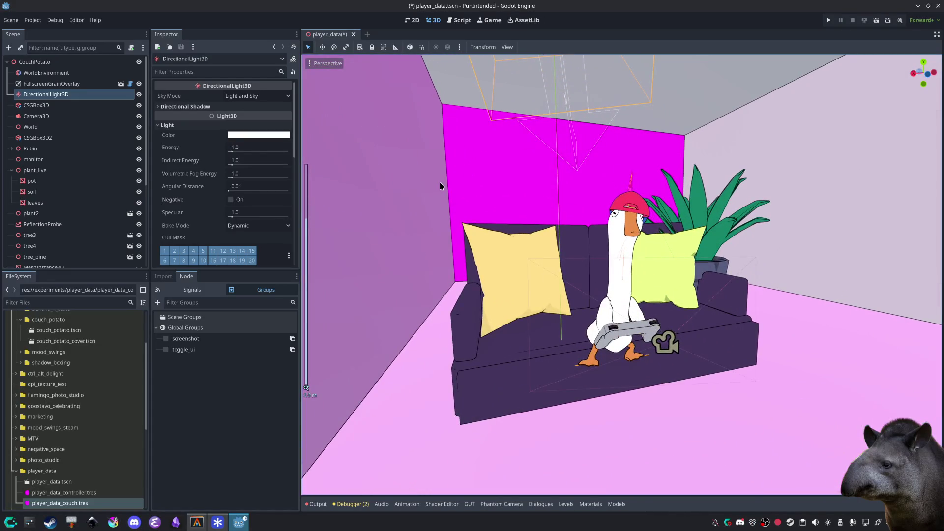
pyautogui.scroll(2, 440, 183)
pyautogui.click(480, 158)
pyautogui.scroll(-3, 478, 170)
pyautogui.scroll(3, 478, 169)
pyautogui.moveTo(489, 172)
pyautogui.mouseDown()
pyautogui.moveTo(511, 212)
pyautogui.moveTo(510, 200)
pyautogui.moveTo(484, 190)
pyautogui.mouseUp()
pyautogui.scroll(5, 216, 167)
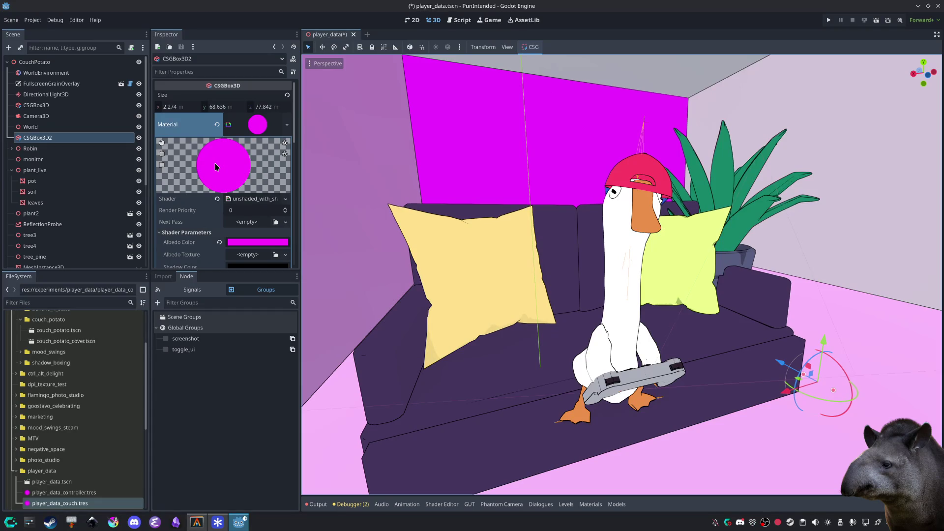
# Step: Change the CSGBox3D2 backdrop's albedo colour from magenta to the mauve swatch a18897
pyautogui.click(83, 159)
pyautogui.click(83, 137)
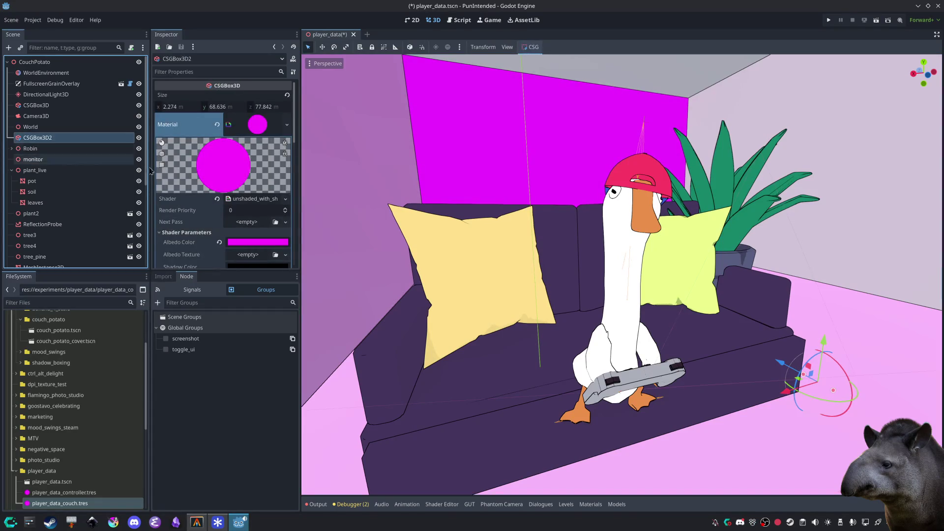
pyautogui.scroll(-2, 194, 212)
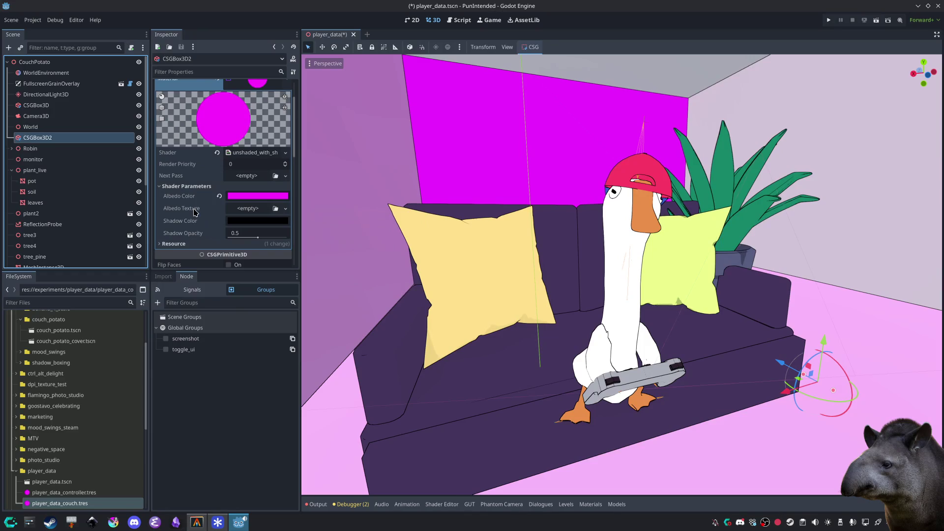
pyautogui.click(218, 197)
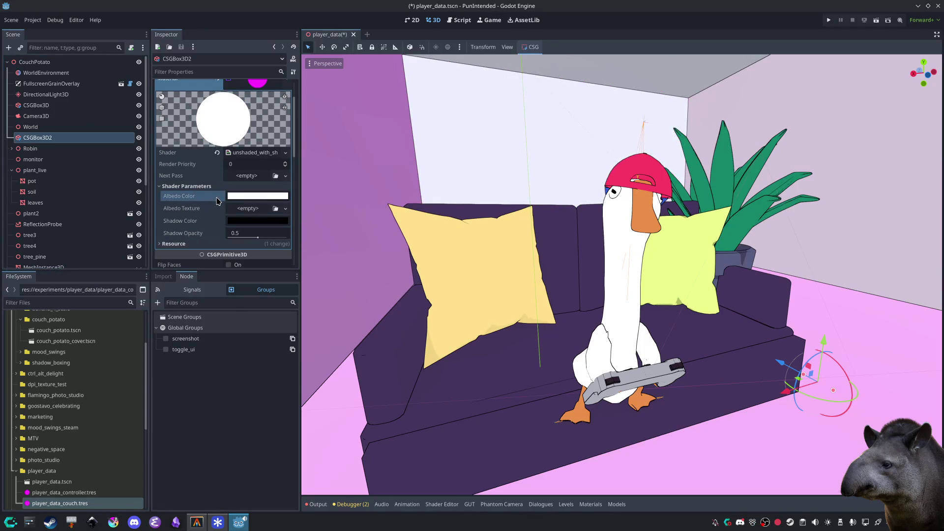
pyautogui.click(238, 197)
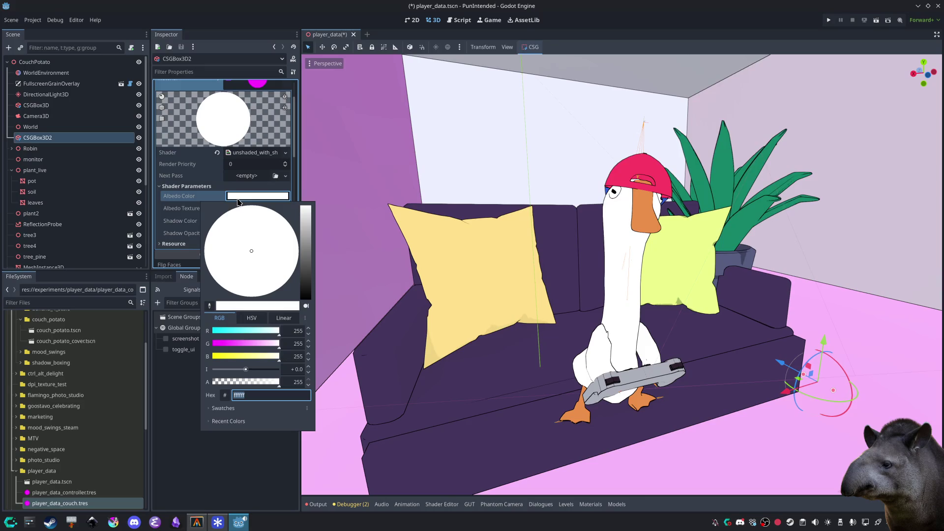
pyautogui.click(217, 410)
pyautogui.click(246, 398)
pyautogui.click(270, 398)
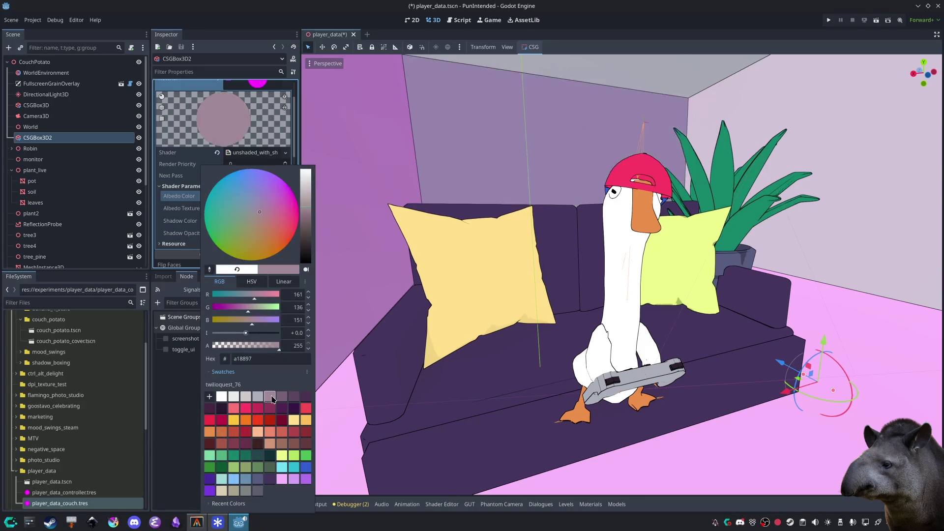
pyautogui.click(335, 379)
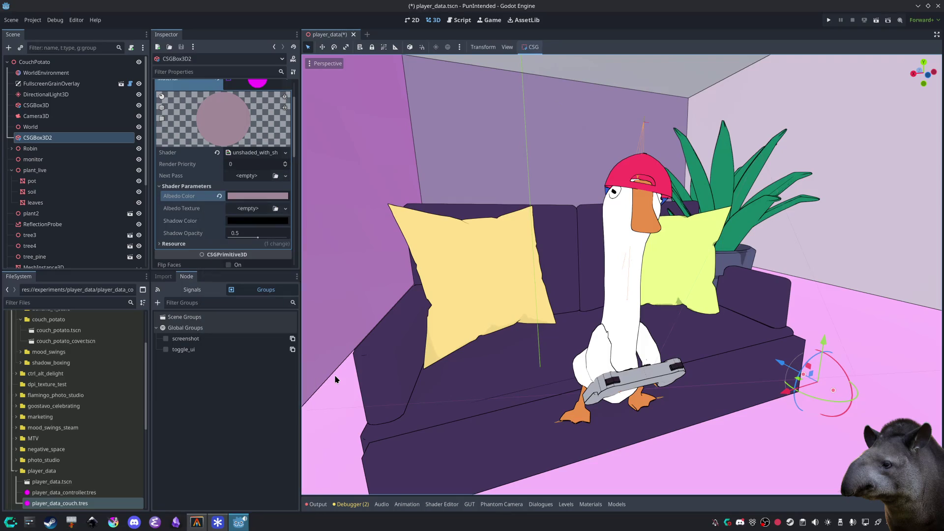
pyautogui.click(785, 162)
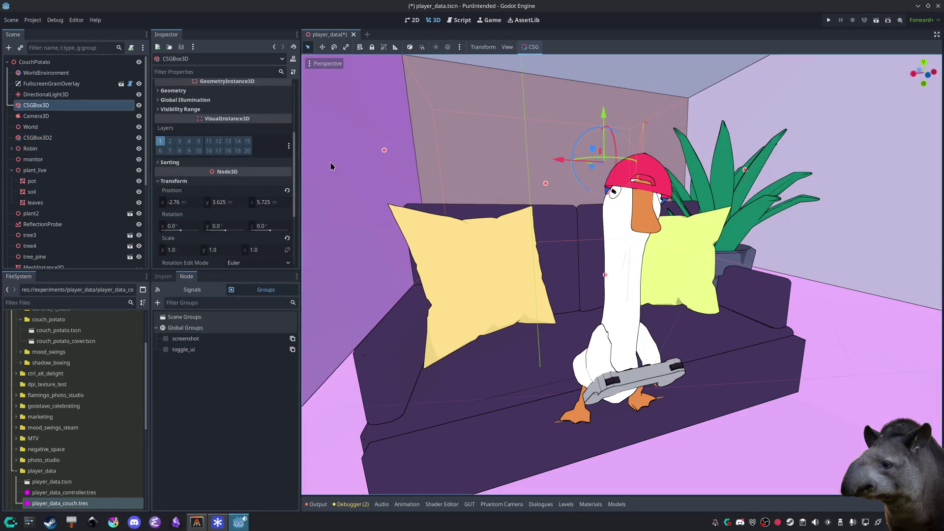
pyautogui.click(530, 129)
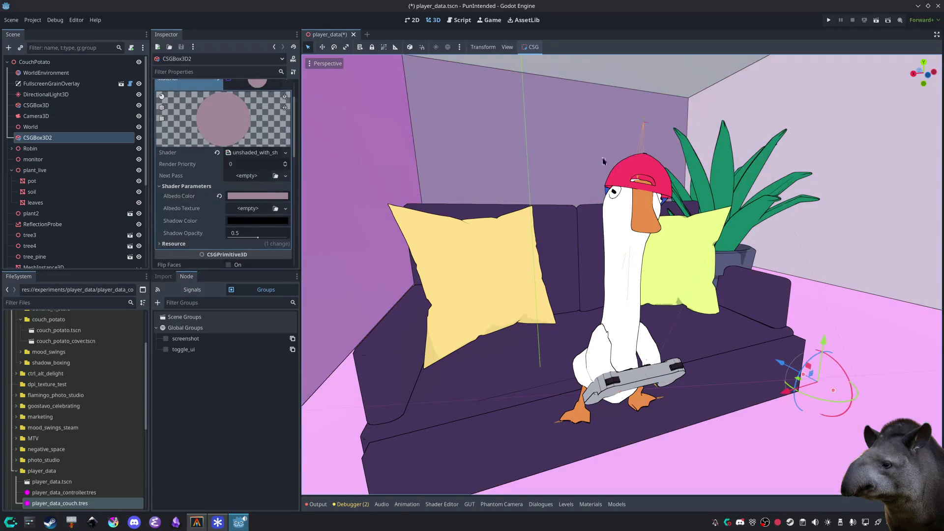
pyautogui.scroll(-10, 530, 129)
# Step: Delete the CSGBox3D2 wall from the scene
pyautogui.moveTo(560, 295)
pyautogui.mouseDown()
pyautogui.moveTo(569, 312)
pyautogui.moveTo(536, 256)
pyautogui.mouseUp()
pyautogui.press('Delete')
pyautogui.press('Return')
pyautogui.scroll(10, 531, 251)
pyautogui.scroll(2, 535, 251)
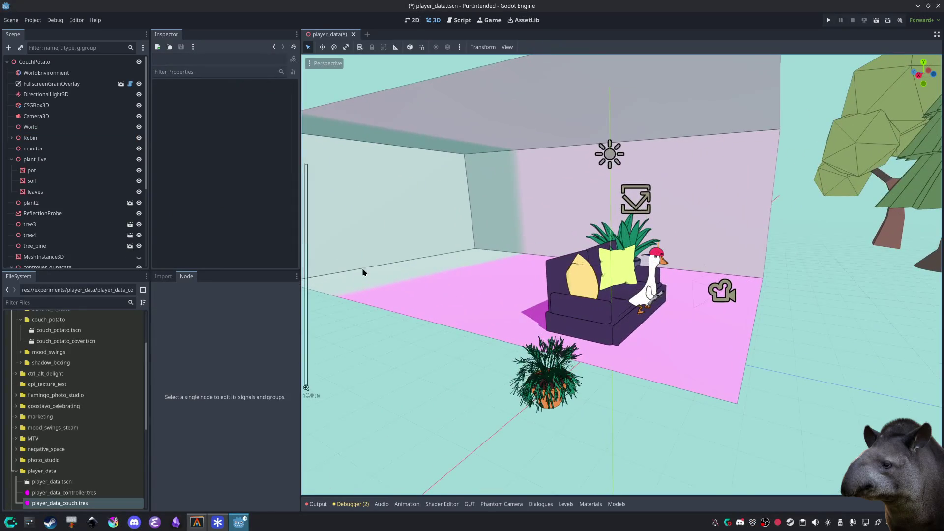
# Step: Pull the CSGBox3D room's back and side walls in closer around the couch
pyautogui.click(377, 236)
pyautogui.moveTo(399, 215)
pyautogui.mouseDown()
pyautogui.moveTo(458, 232)
pyautogui.moveTo(446, 238)
pyautogui.mouseUp()
pyautogui.hotkey('ctrl', 'z')
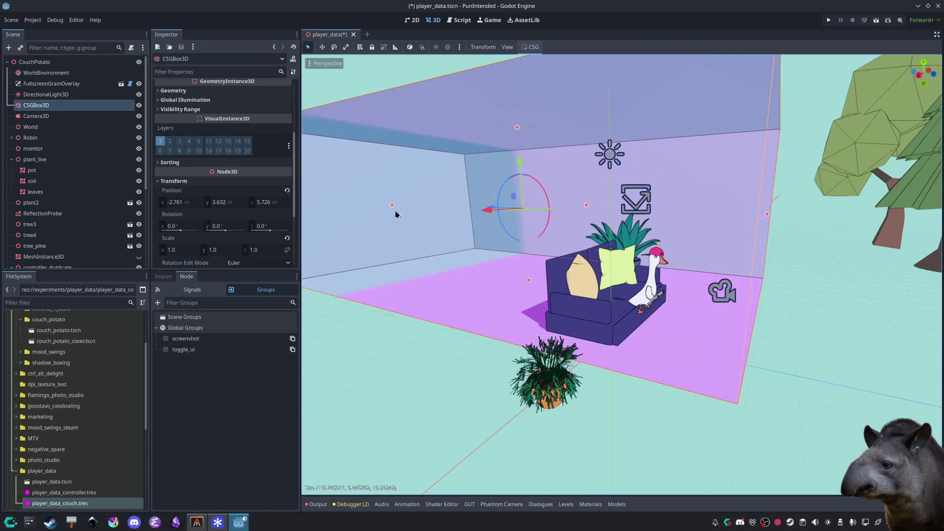
pyautogui.moveTo(392, 208)
pyautogui.mouseDown()
pyautogui.moveTo(502, 241)
pyautogui.moveTo(508, 276)
pyautogui.mouseUp()
pyautogui.scroll(5, 467, 273)
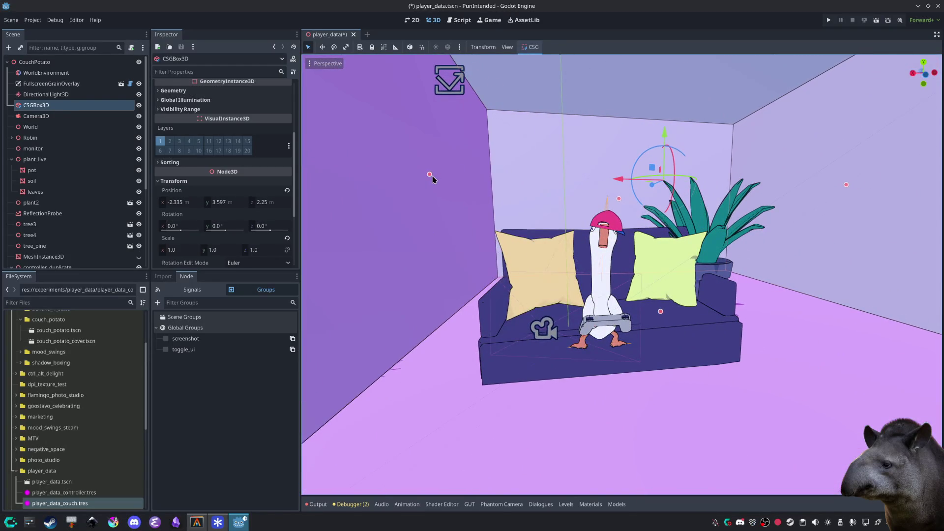
pyautogui.moveTo(450, 175)
pyautogui.mouseDown()
pyautogui.moveTo(394, 182)
pyautogui.moveTo(344, 167)
pyautogui.moveTo(375, 193)
pyautogui.moveTo(454, 222)
pyautogui.mouseUp()
pyautogui.scroll(3, 467, 223)
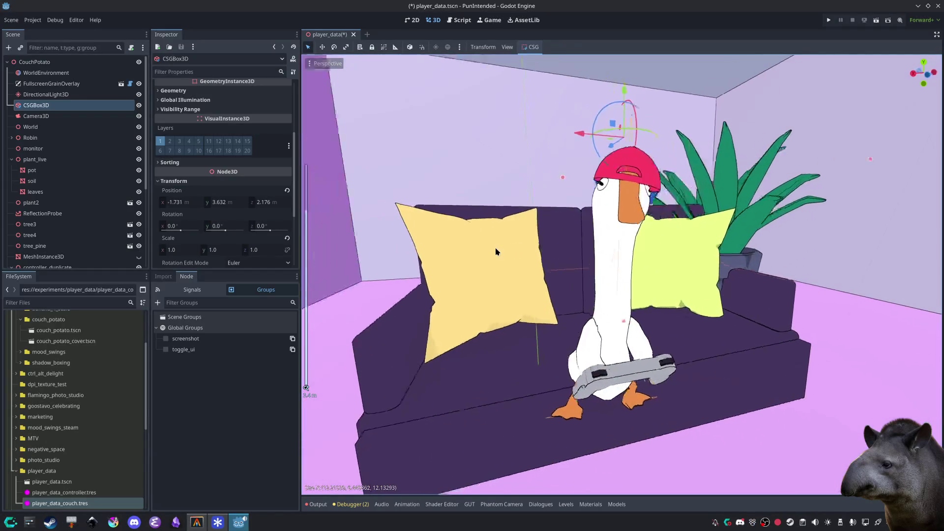
# Step: Reselect the CSGBox3D room box, now 12.215×6.446×12.133 m, and review it around the couch
pyautogui.click(495, 249)
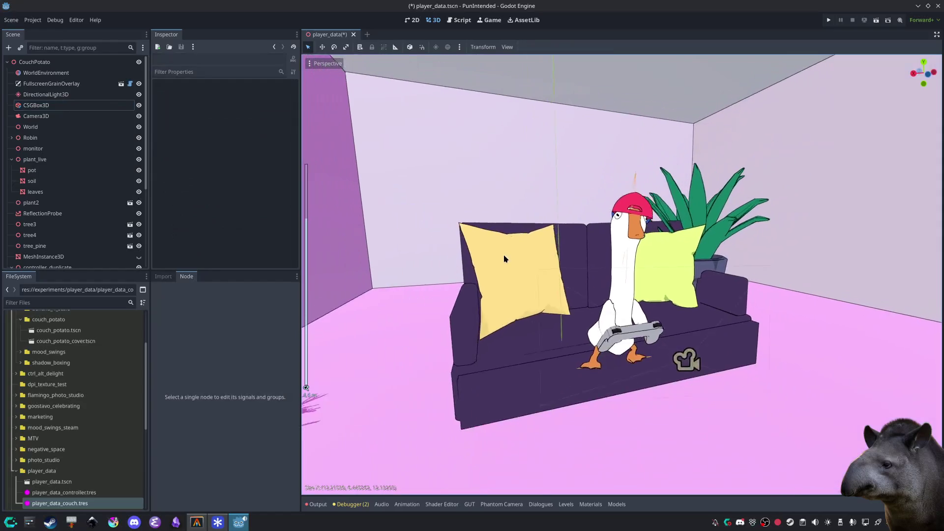
pyautogui.scroll(-1, 504, 257)
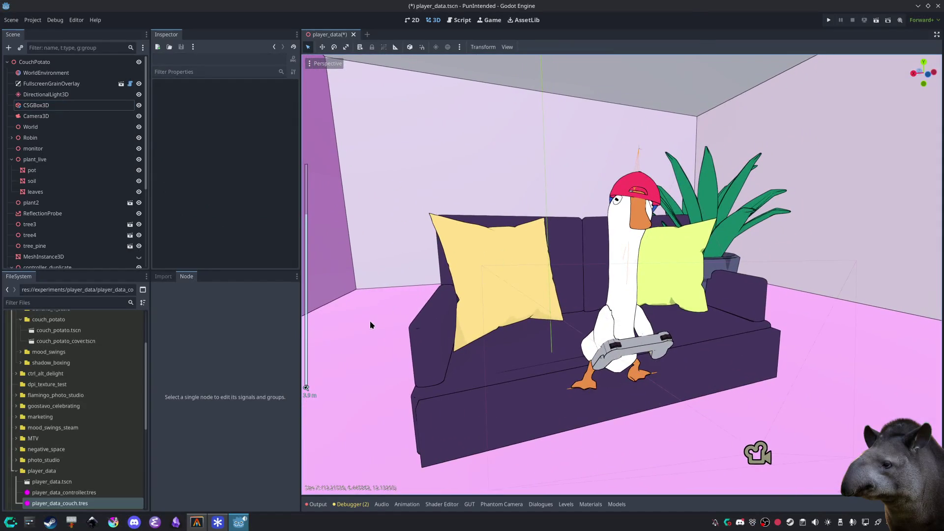
pyautogui.click(370, 321)
pyautogui.scroll(5, 290, 240)
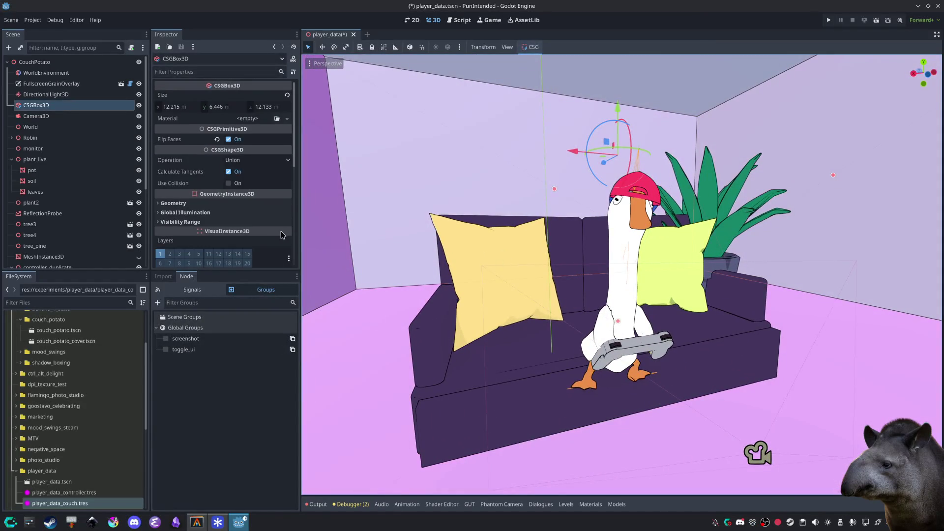
pyautogui.scroll(-5, 257, 230)
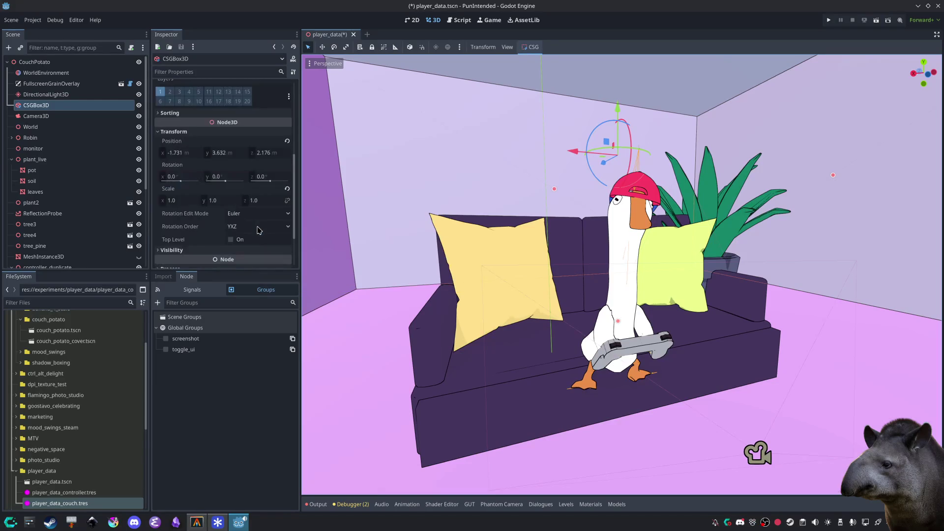
pyautogui.scroll(5, 257, 231)
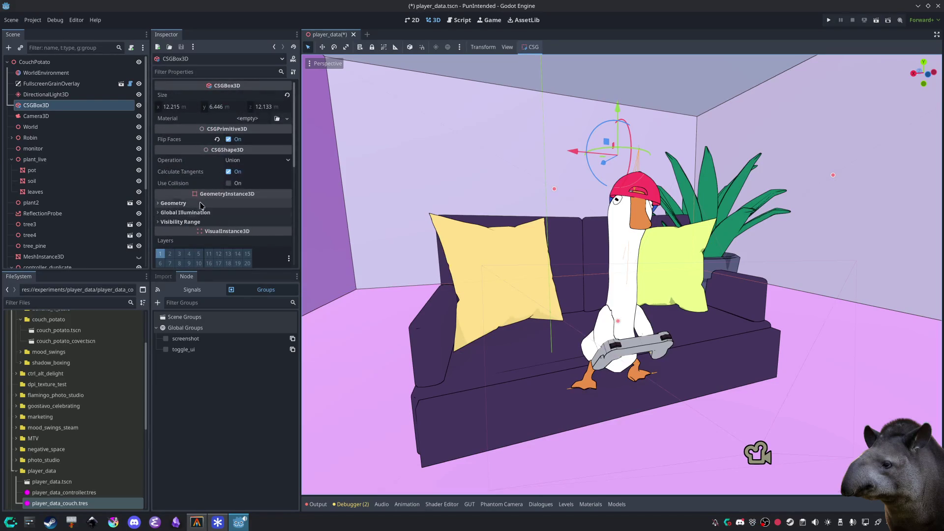
pyautogui.scroll(-5, 186, 113)
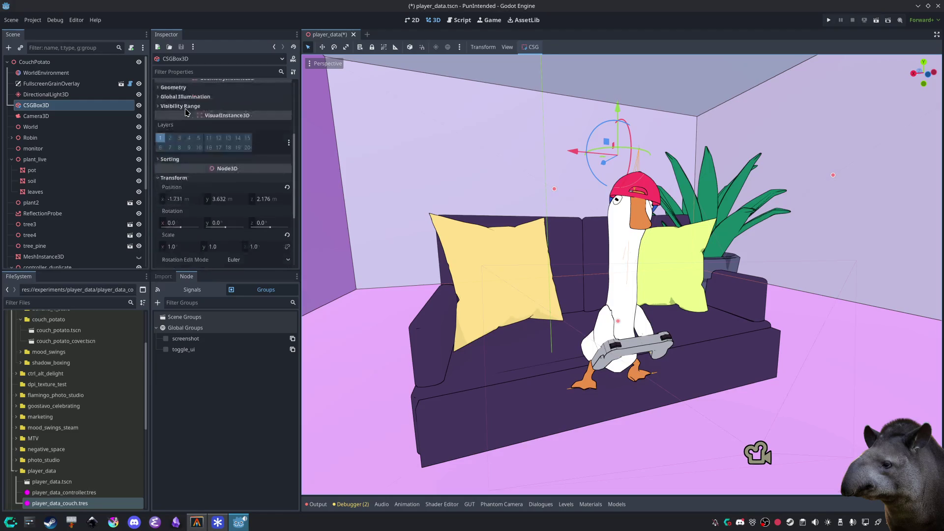
pyautogui.scroll(3, 186, 113)
pyautogui.click(30, 138)
pyautogui.click(36, 105)
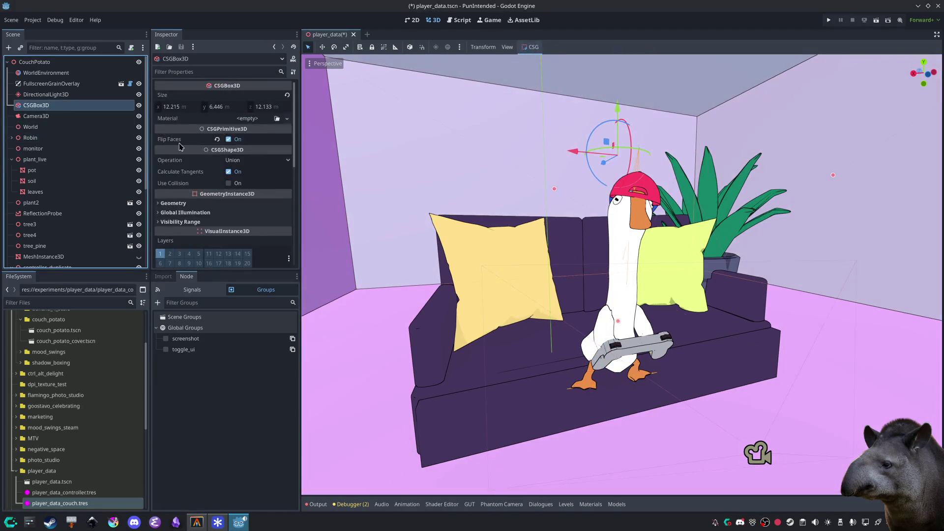
# Step: Give the room box a new ShaderMaterial using unshaded_with_shadows.gdshader
pyautogui.click(251, 120)
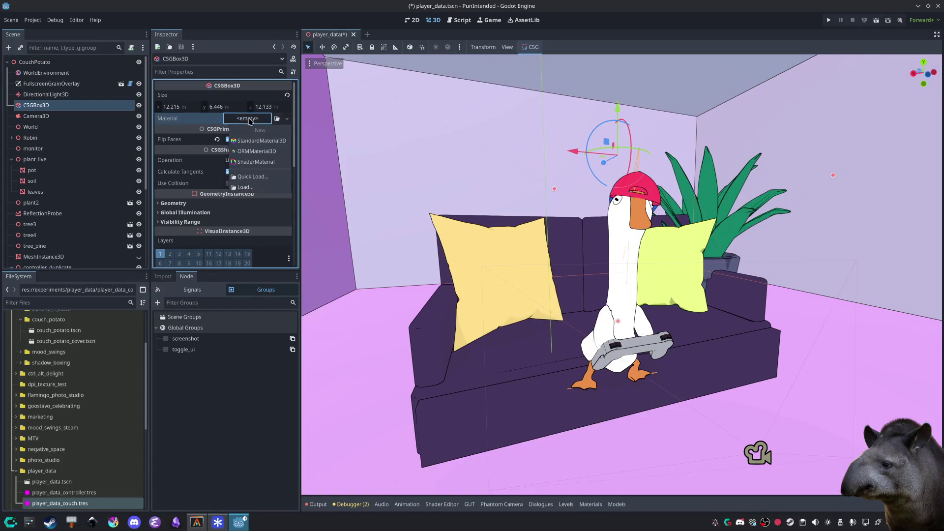
pyautogui.click(254, 162)
pyautogui.click(287, 126)
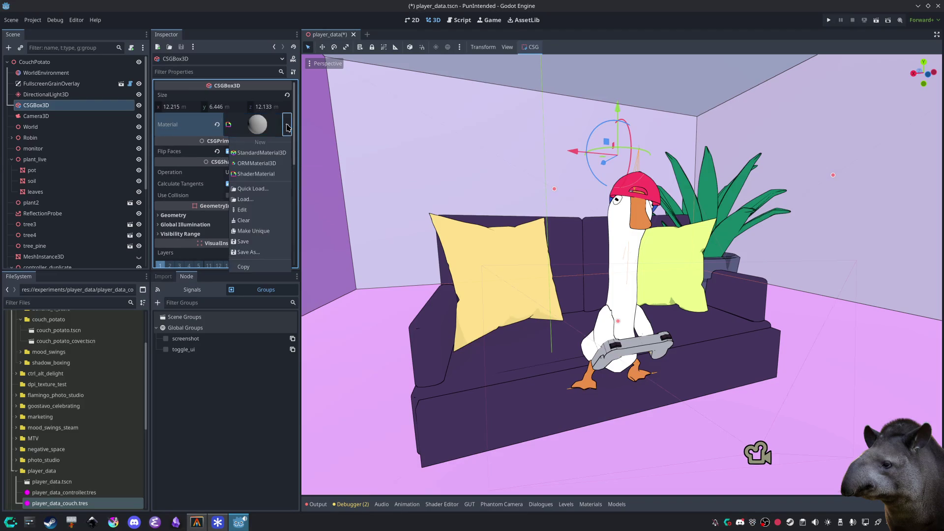
pyautogui.click(287, 126)
pyautogui.click(267, 125)
pyautogui.scroll(-2, 268, 138)
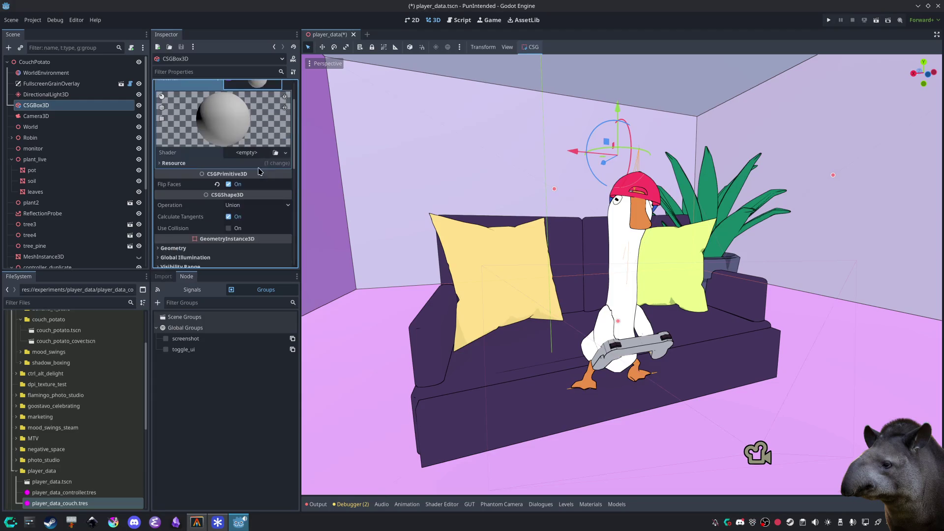
pyautogui.click(275, 153)
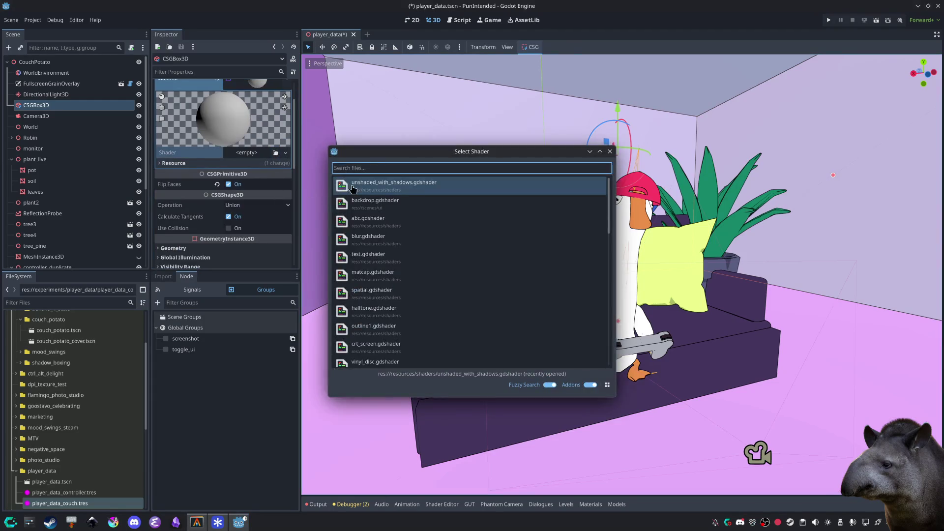
pyautogui.doubleClick(342, 192)
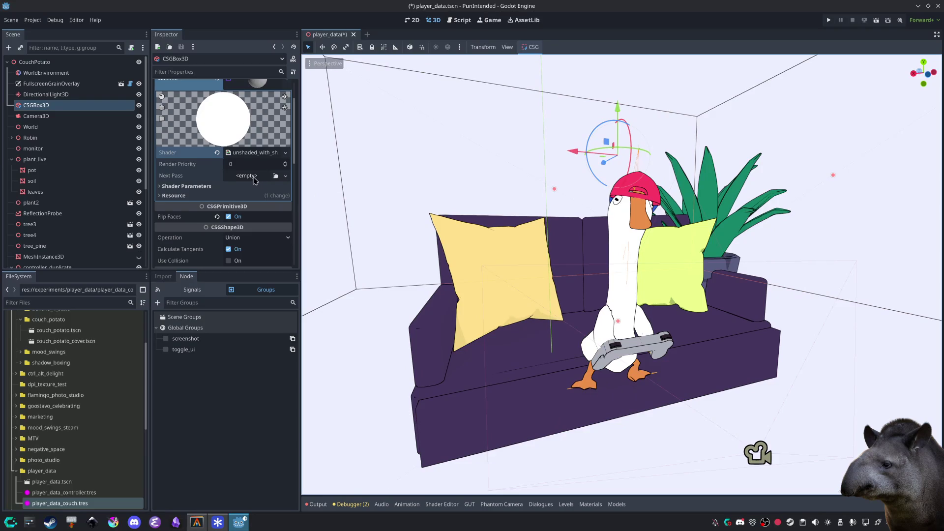
pyautogui.click(207, 185)
pyautogui.scroll(-2, 247, 206)
# Step: Try several wall colour swatches and settle on beige dbcfb1 for the albedo colour
pyautogui.click(254, 128)
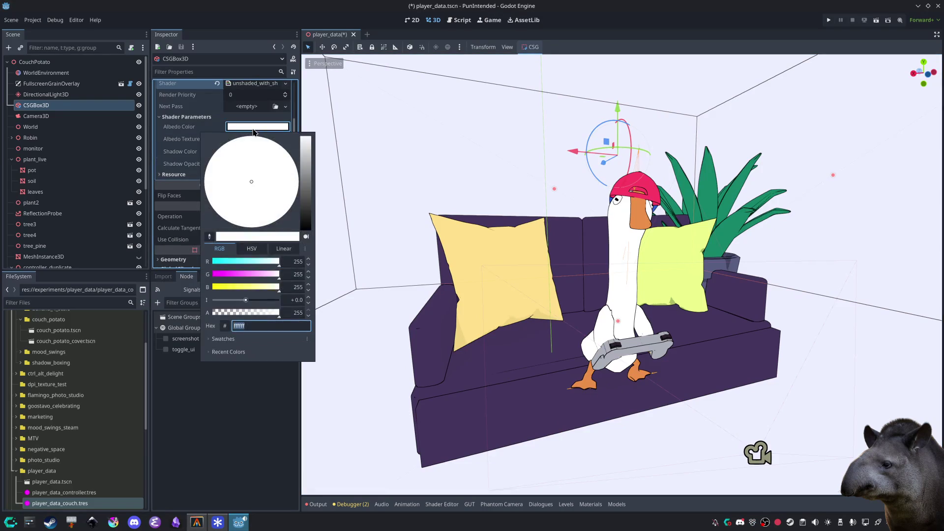
pyautogui.click(226, 339)
pyautogui.click(255, 365)
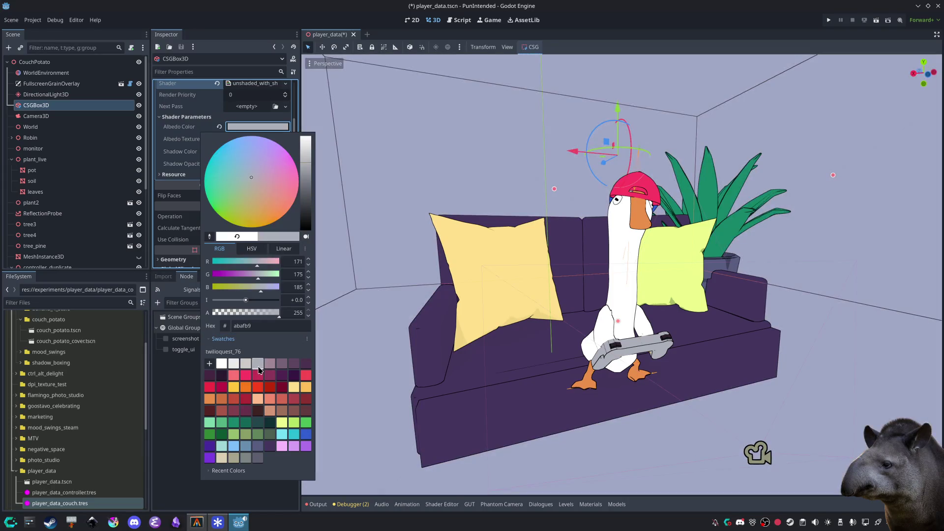
pyautogui.click(248, 368)
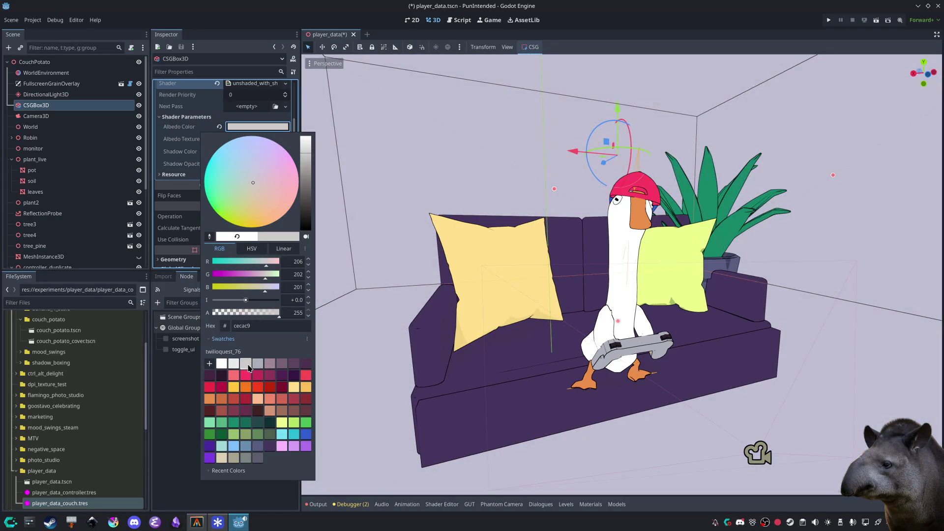
pyautogui.click(278, 433)
pyautogui.click(267, 414)
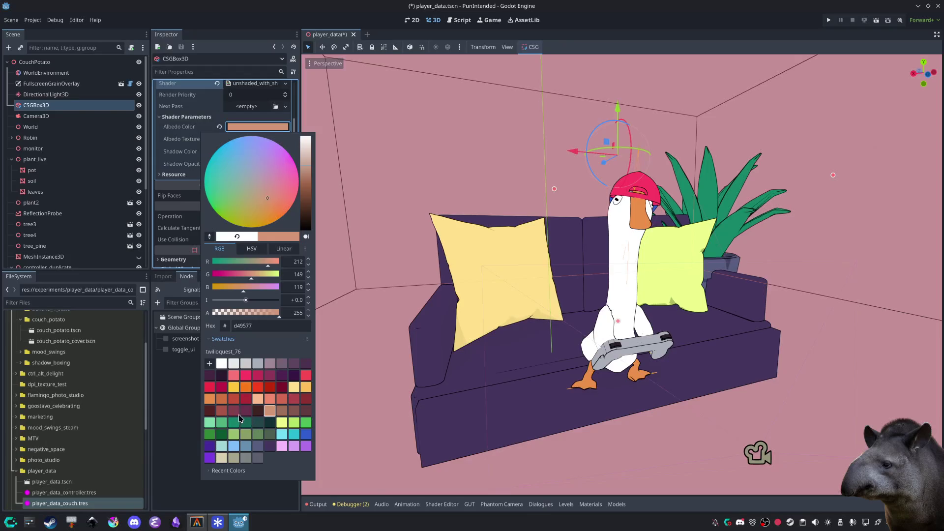
pyautogui.click(238, 414)
pyautogui.click(222, 460)
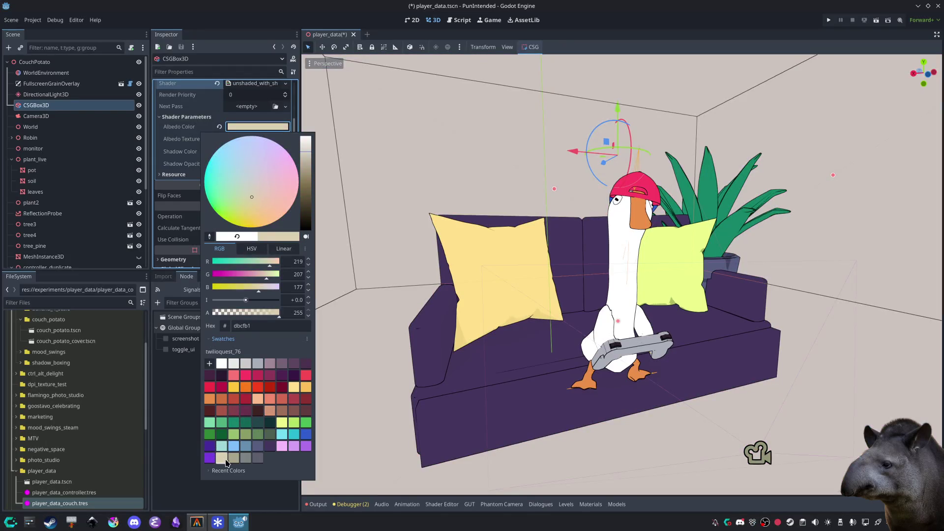
pyautogui.click(234, 460)
pyautogui.click(223, 460)
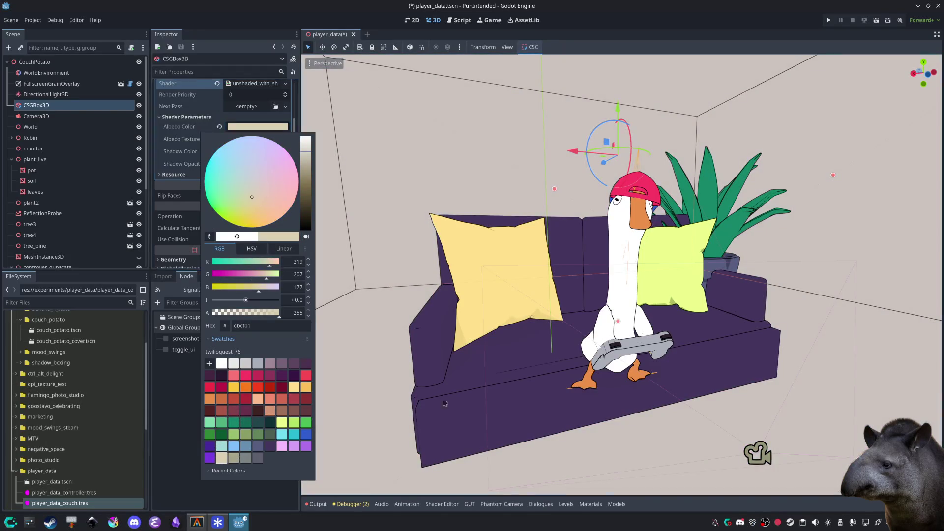
pyautogui.click(421, 406)
pyautogui.scroll(3, 507, 381)
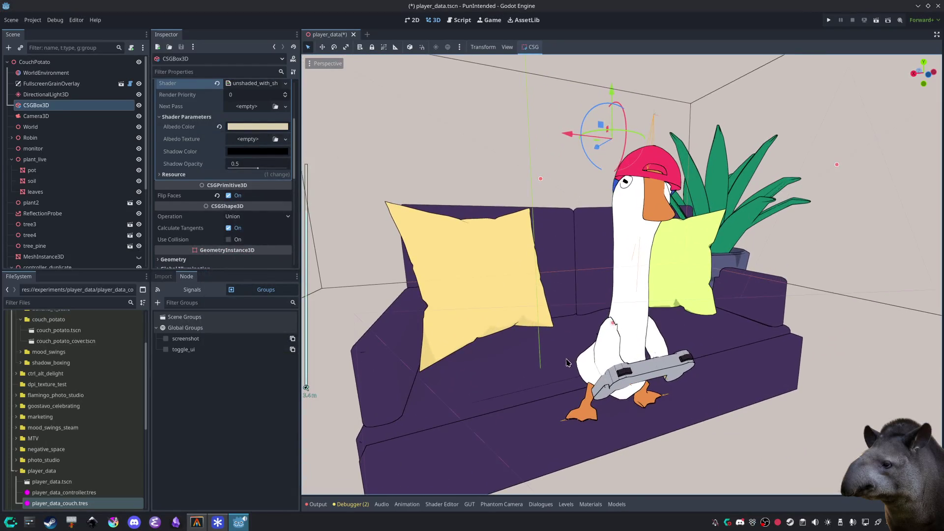
pyautogui.scroll(3, 570, 363)
# Step: Reselect the room box and reapply the beige swatch to its albedo colour
pyautogui.click(559, 357)
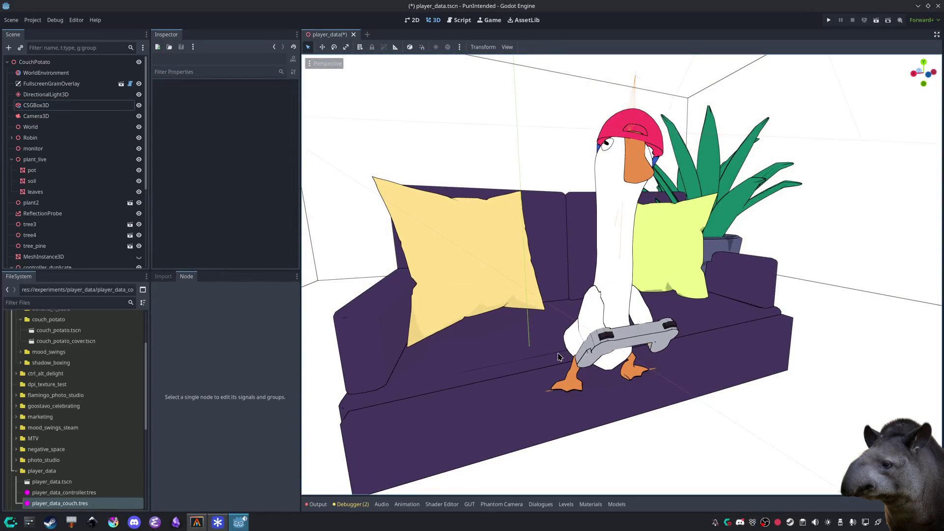
pyautogui.click(767, 421)
pyautogui.click(279, 128)
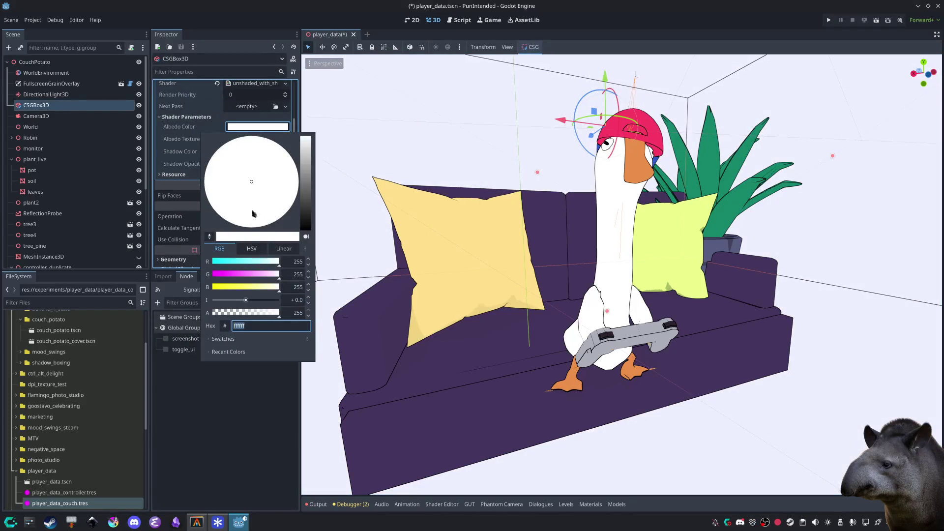
pyautogui.click(229, 340)
pyautogui.click(222, 458)
pyautogui.click(182, 395)
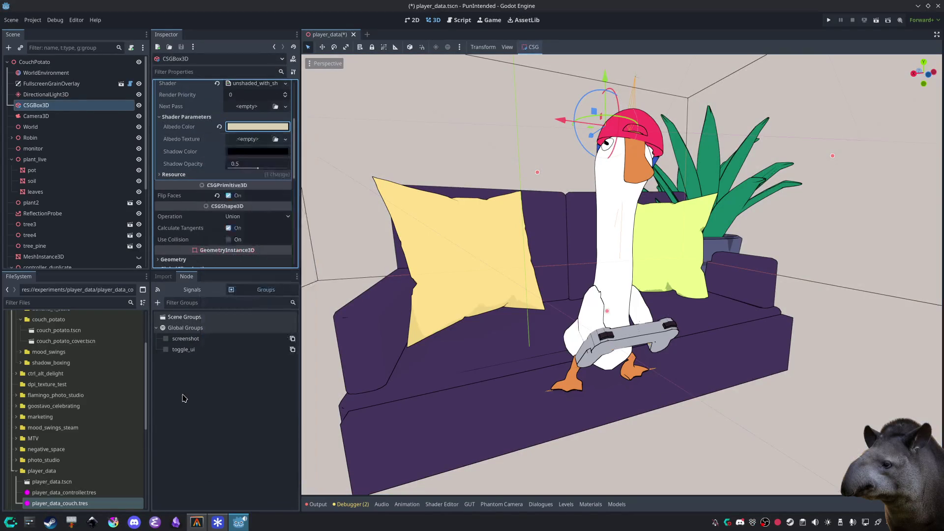
pyautogui.click(382, 311)
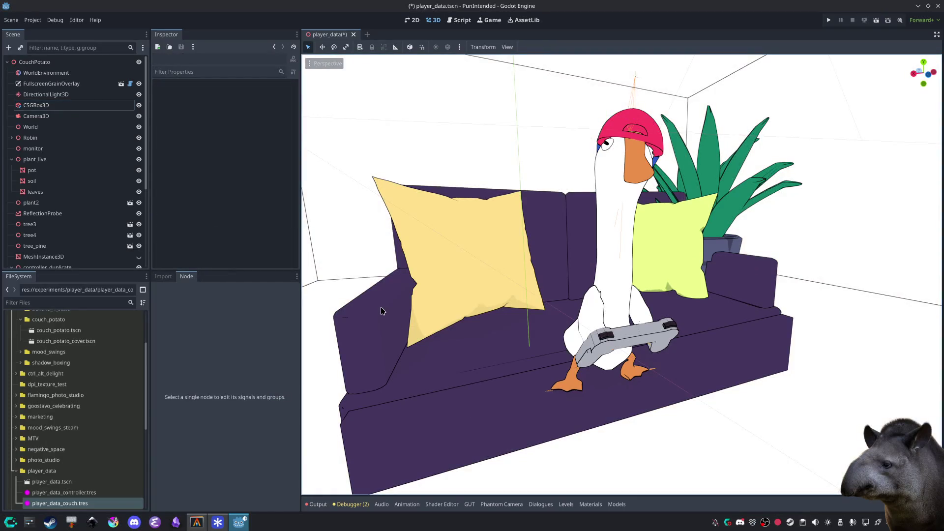
pyautogui.click(404, 155)
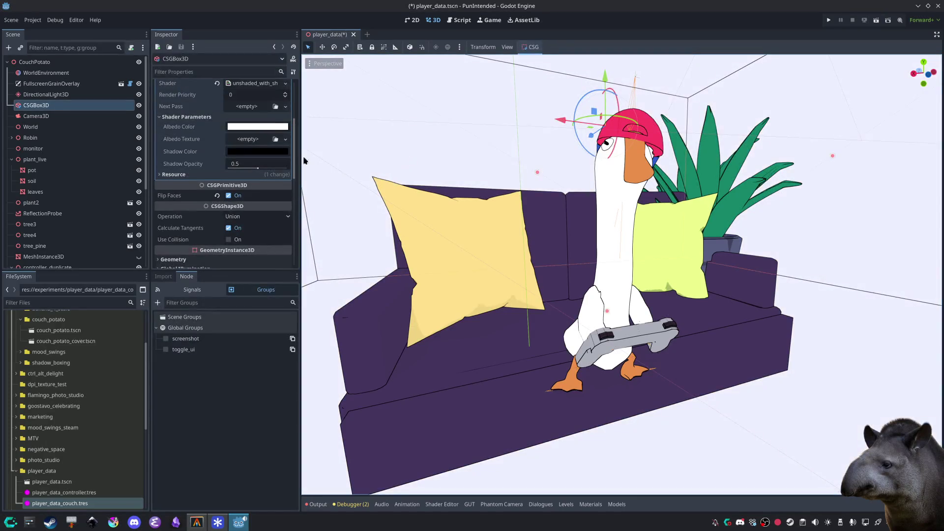
# Step: Apply a beige swatch to the room walls' albedo colour
pyautogui.click(257, 126)
pyautogui.click(229, 340)
pyautogui.click(222, 455)
pyautogui.click(178, 396)
# Step: Add a NoiseTexture2D with a FastNoiseLite noise to the walls and inspect its fractal settings
pyautogui.click(249, 139)
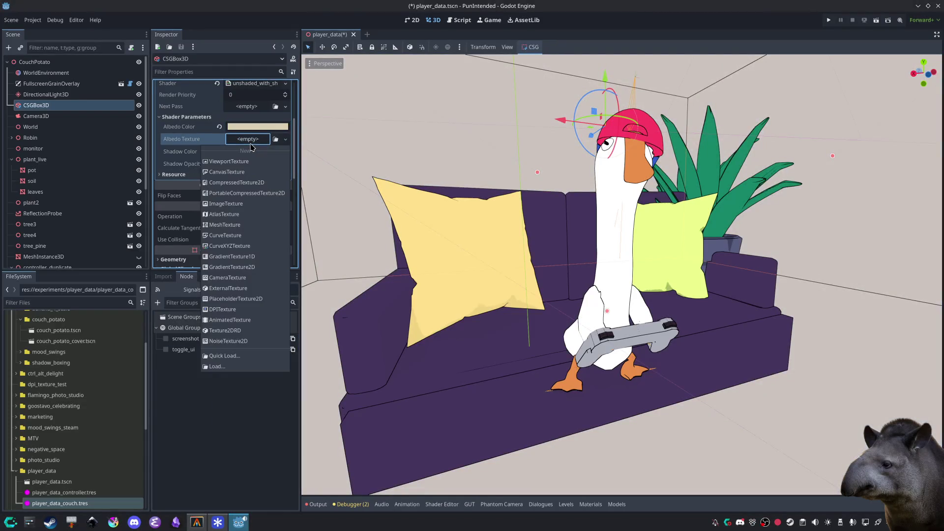
pyautogui.click(241, 341)
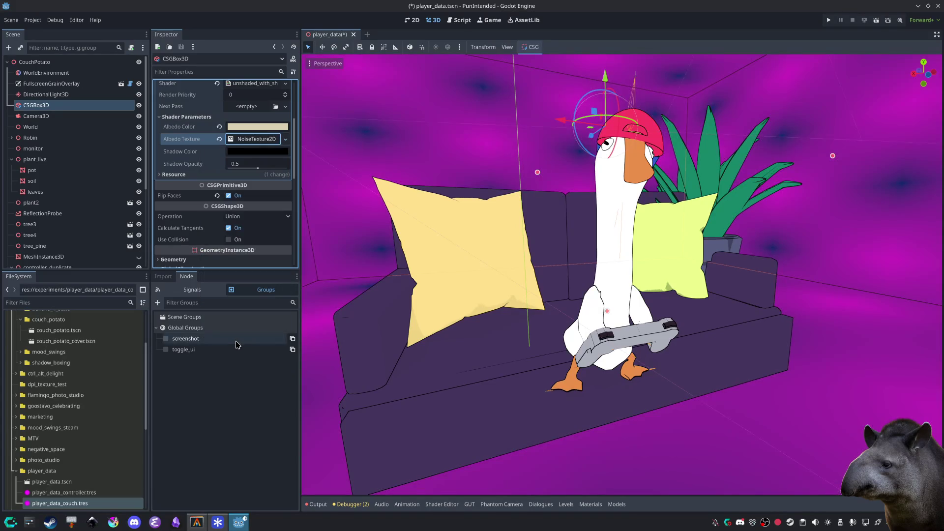
pyautogui.click(258, 142)
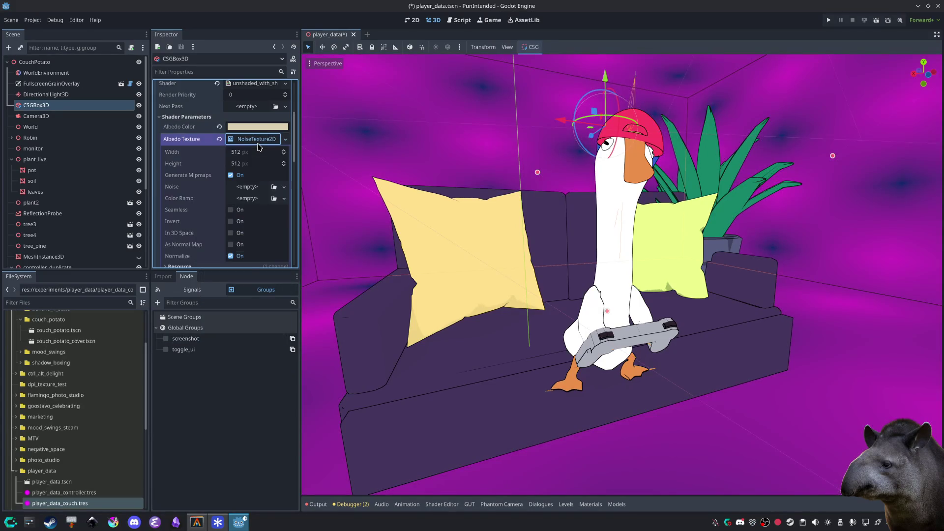
pyautogui.click(248, 189)
pyautogui.click(263, 210)
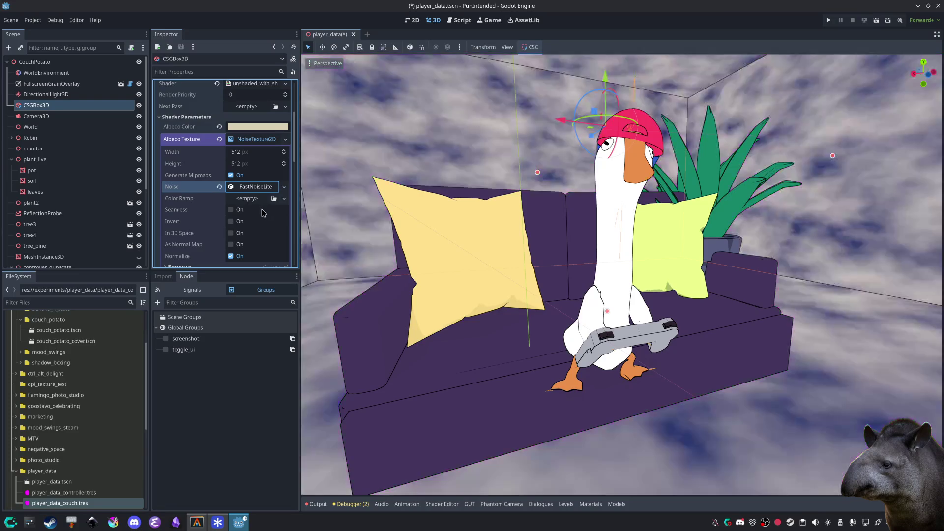
pyautogui.click(243, 188)
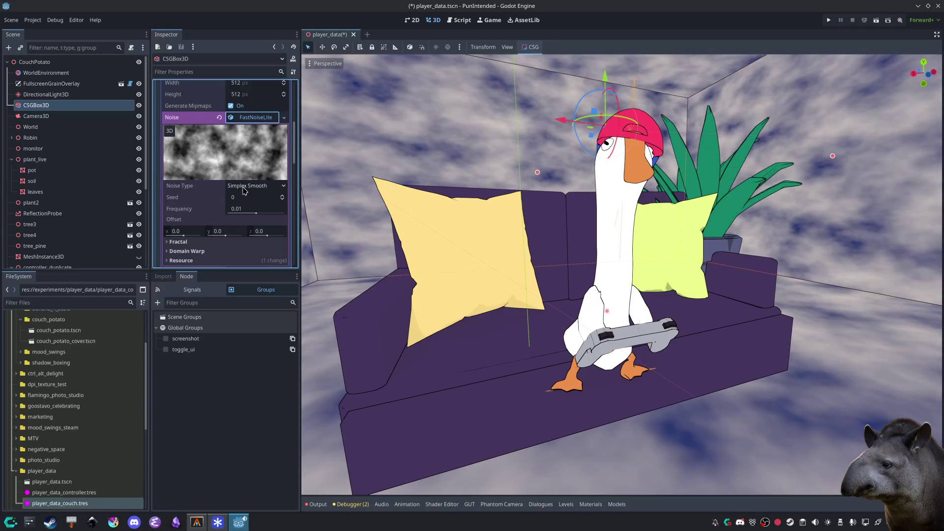
pyautogui.scroll(-3, 244, 190)
pyautogui.click(197, 175)
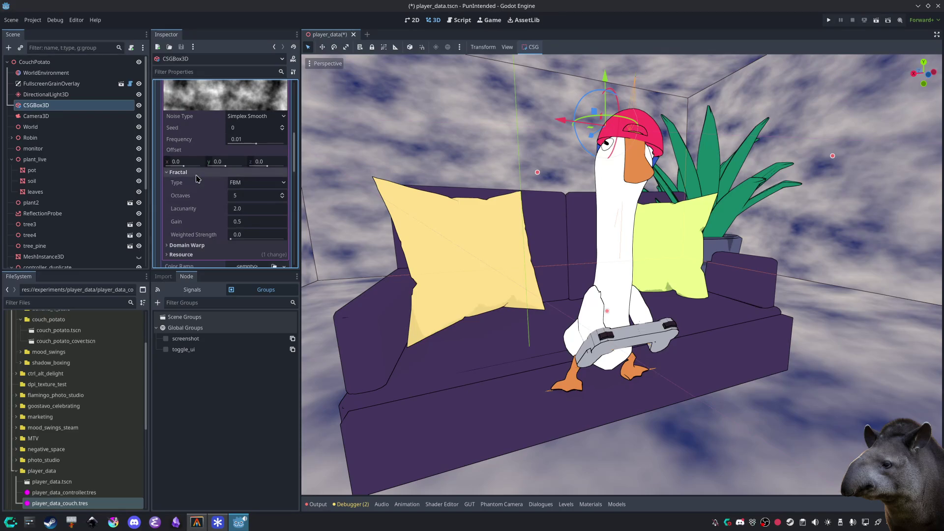
pyautogui.scroll(5, 236, 177)
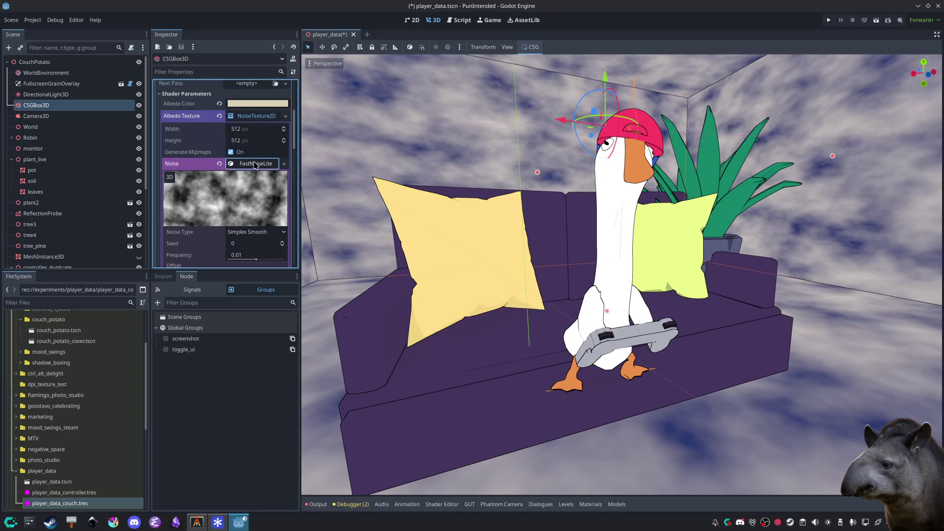
pyautogui.click(255, 165)
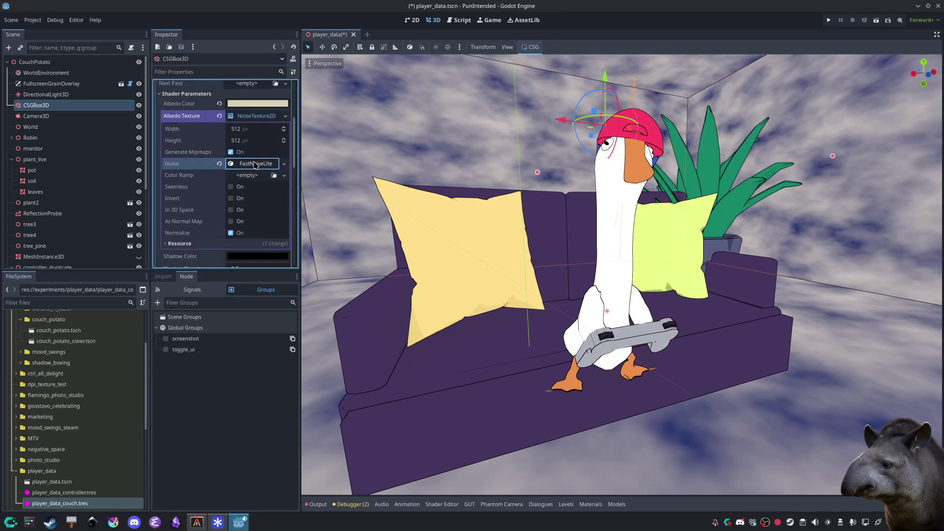
# Step: Clear the noise and remove the noise texture, leaving plain cream walls
pyautogui.click(232, 187)
pyautogui.click(232, 187)
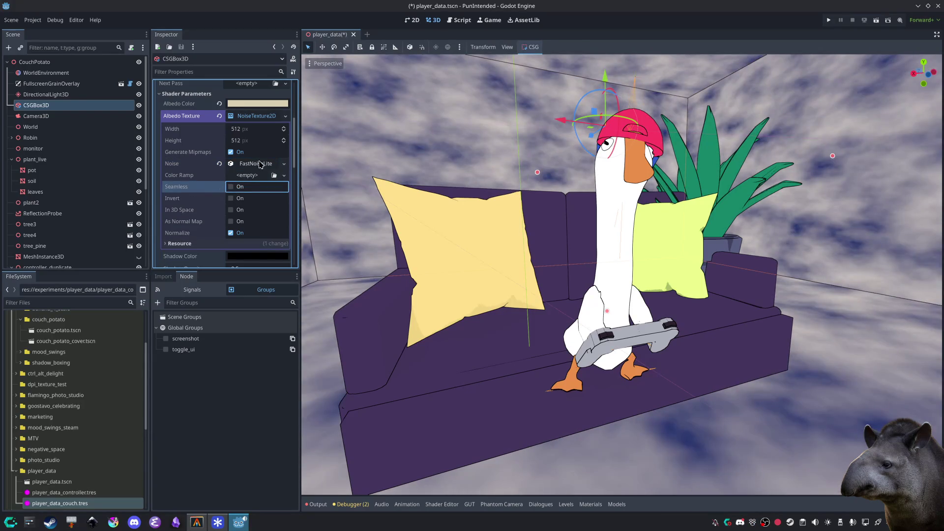
pyautogui.click(219, 164)
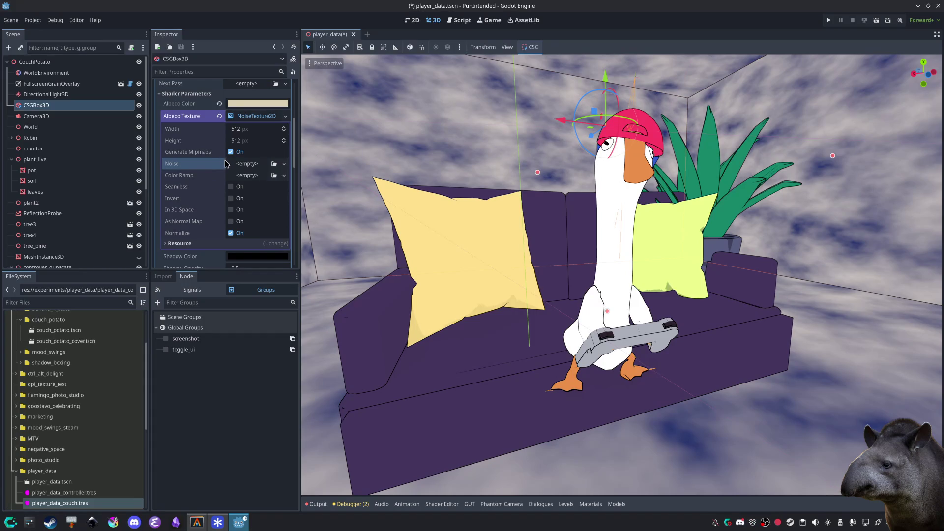
pyautogui.click(220, 117)
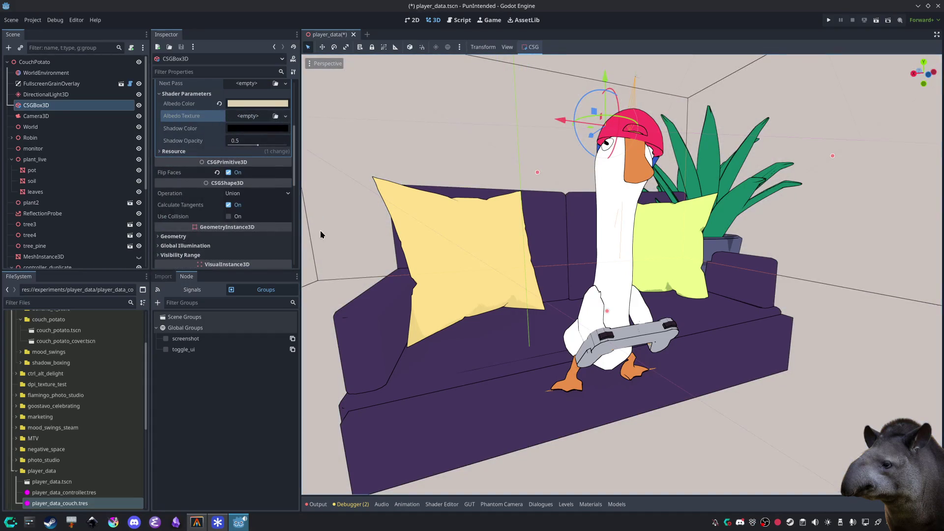
# Step: Rotate the DirectionalLight3D sun about 55° so the scene's shadows shift
pyautogui.scroll(-5, 533, 436)
pyautogui.click(779, 451)
pyautogui.scroll(5, 545, 298)
pyautogui.scroll(-4, 545, 298)
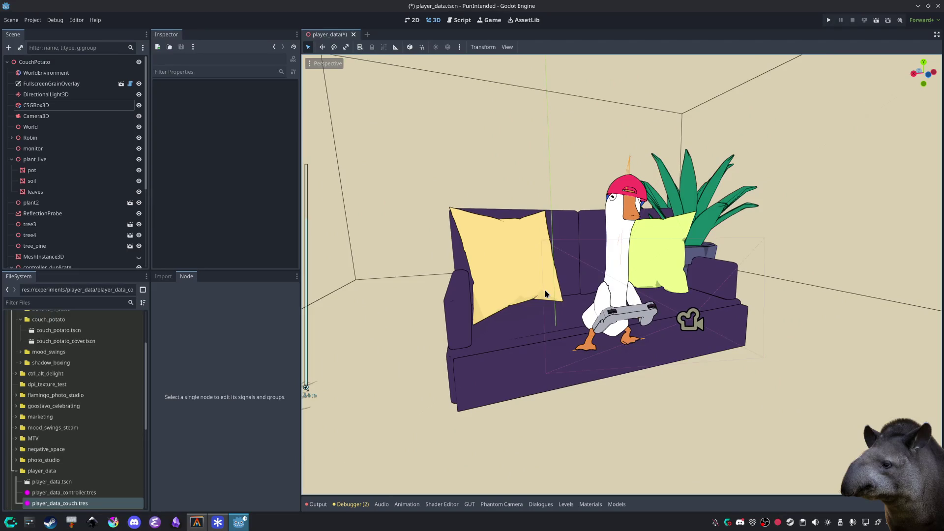
pyautogui.hscroll(2, 577, 306)
pyautogui.scroll(-3, 573, 311)
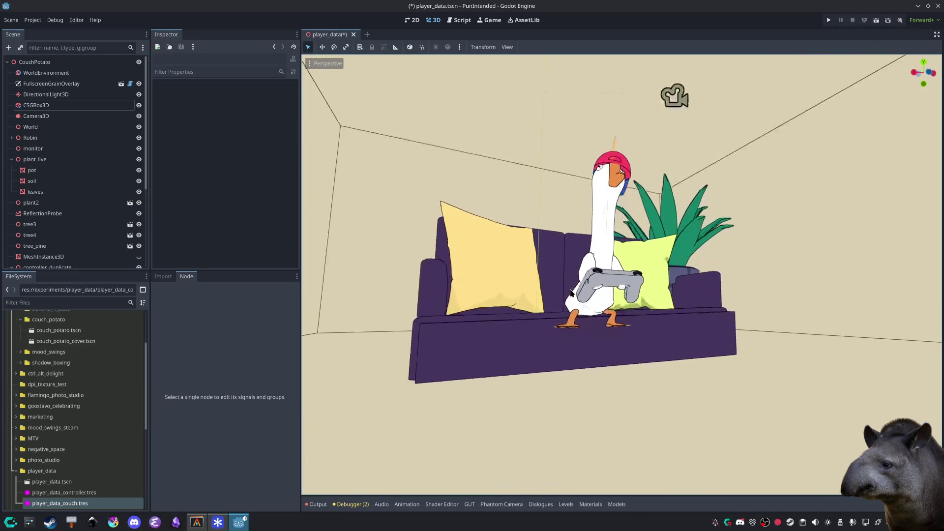
pyautogui.scroll(3, 569, 305)
pyautogui.scroll(2, 569, 305)
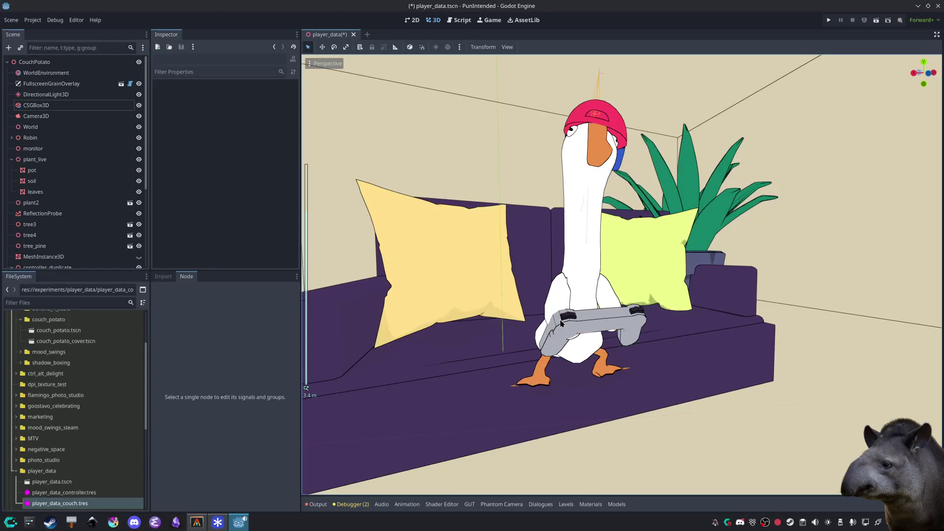
pyautogui.scroll(-3, 569, 305)
pyautogui.scroll(1, 568, 305)
pyautogui.click(59, 96)
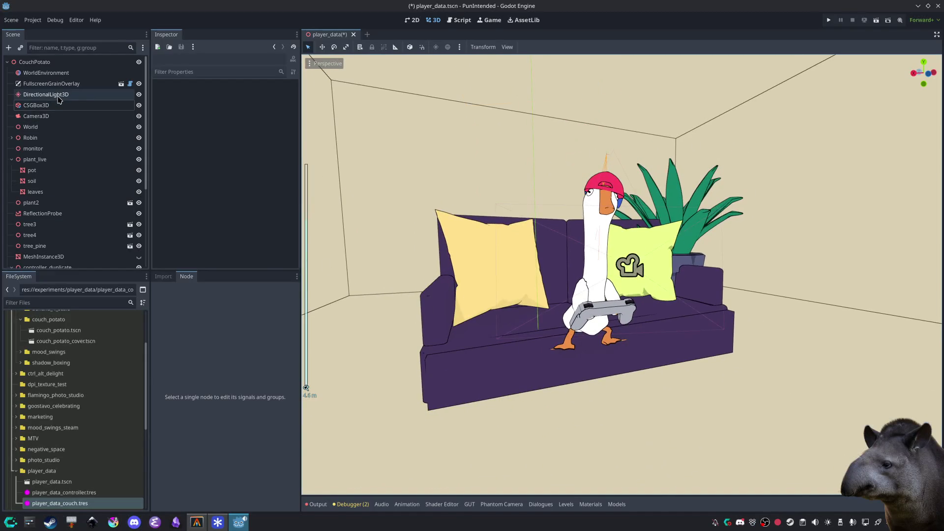
pyautogui.scroll(-3, 553, 158)
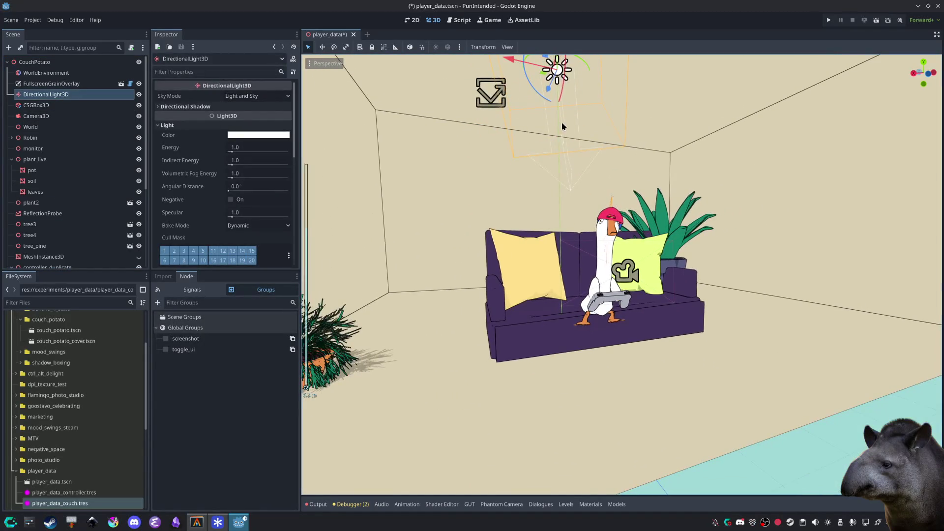
pyautogui.moveTo(561, 101)
pyautogui.mouseDown()
pyautogui.moveTo(568, 80)
pyautogui.moveTo(560, 140)
pyautogui.moveTo(562, 119)
pyautogui.mouseUp()
# Step: Move the plant_live group along X to -3.47 beside the couch armrest
pyautogui.scroll(5, 526, 190)
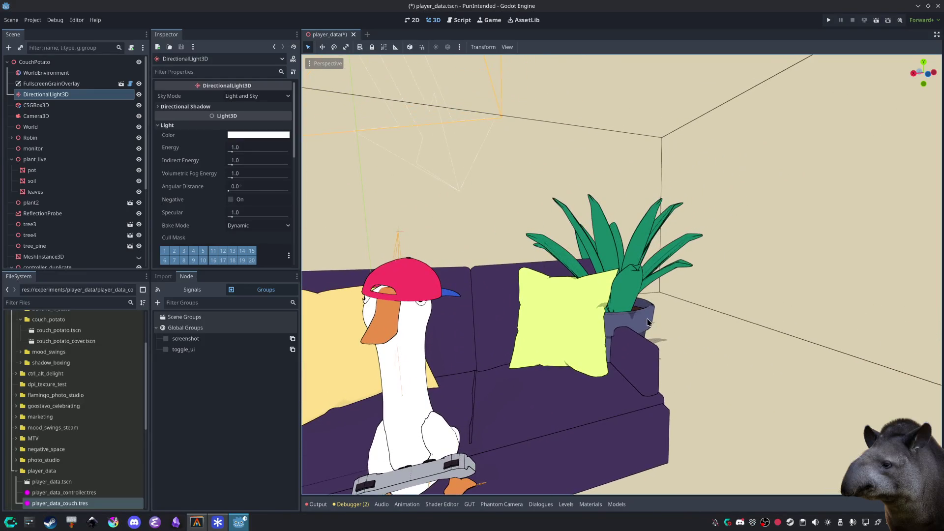
pyautogui.click(621, 382)
pyautogui.scroll(-3, 621, 382)
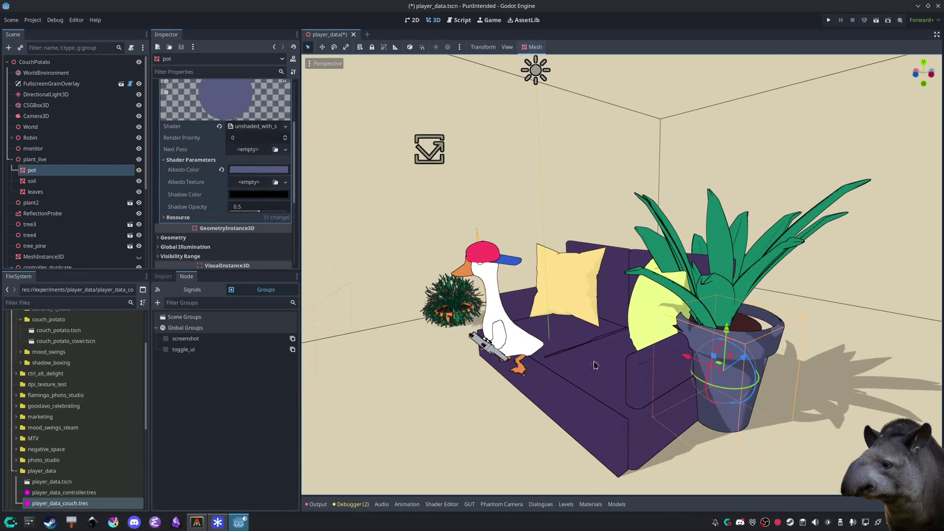
pyautogui.scroll(-5, 30, 202)
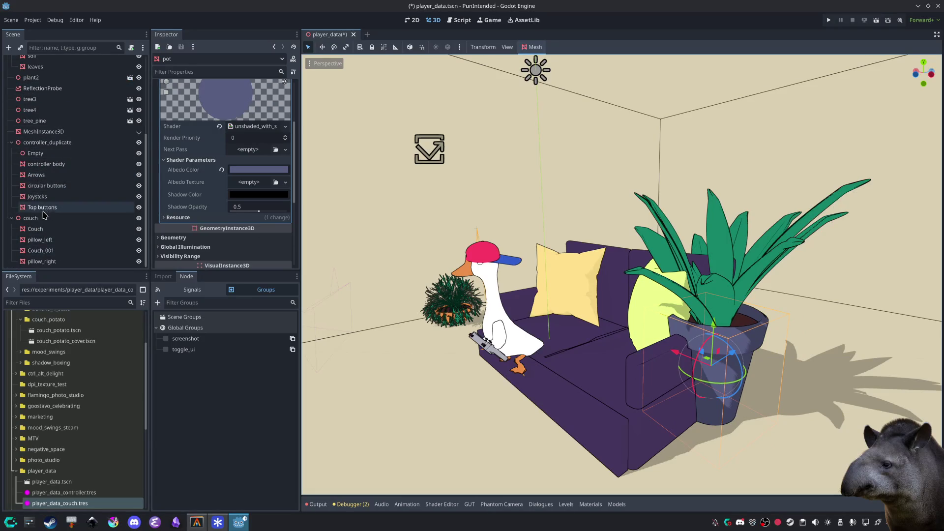
pyautogui.scroll(4, 44, 214)
pyautogui.click(50, 140)
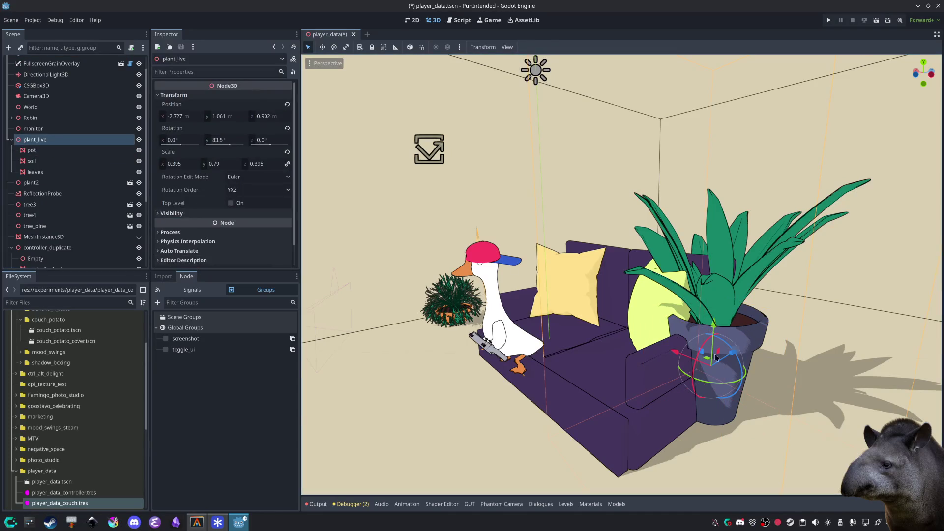
pyautogui.moveTo(672, 351); pyautogui.dragTo(723, 352)
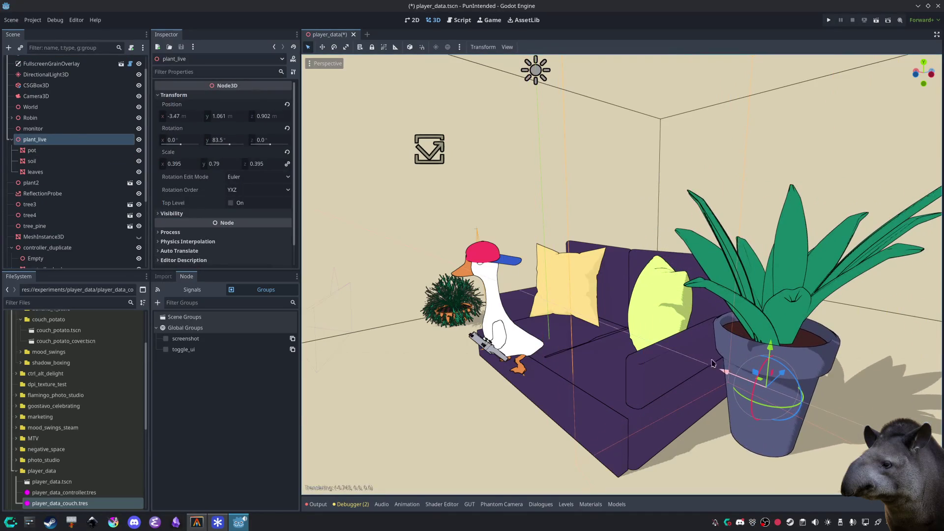
pyautogui.moveTo(719, 389); pyautogui.dragTo(726, 363)
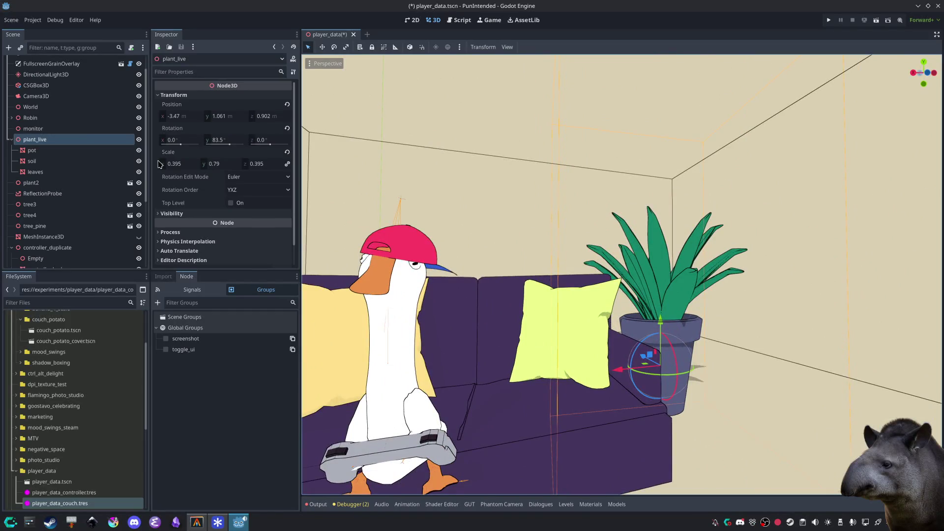
pyautogui.click(57, 172)
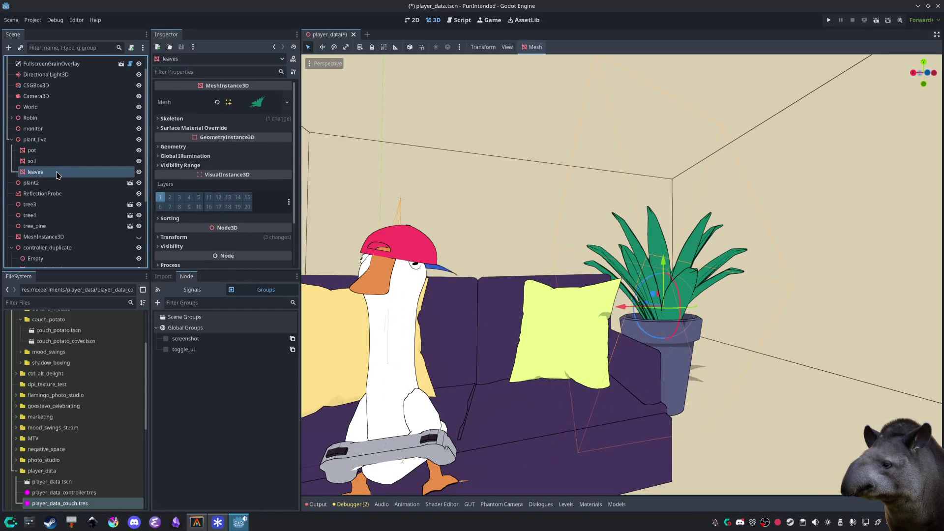
# Step: Give the plant pot a red albedo colour from the swatch palette
pyautogui.click(55, 150)
pyautogui.click(259, 170)
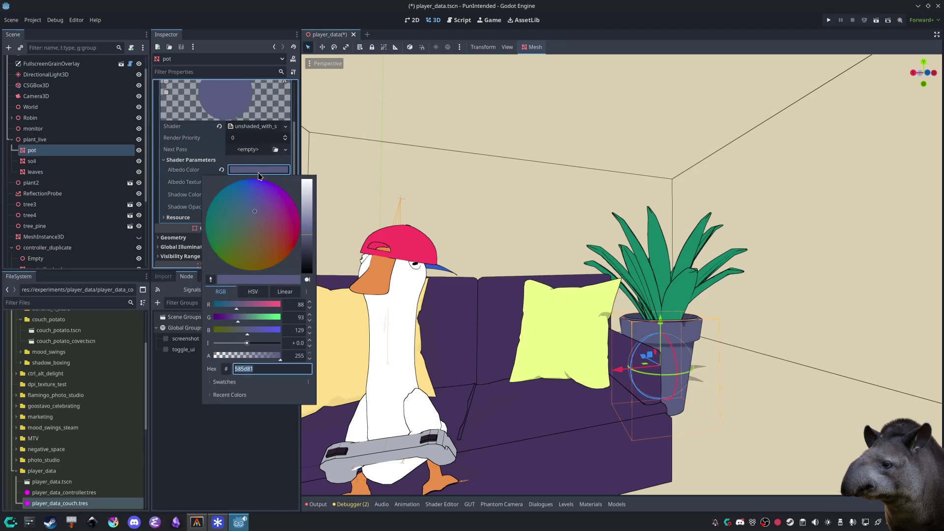
pyautogui.click(228, 381)
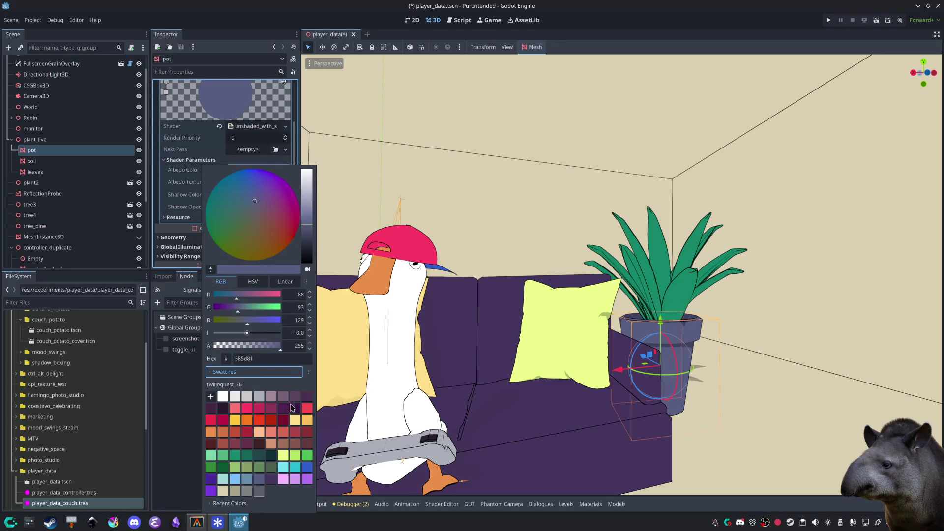
pyautogui.click(294, 431)
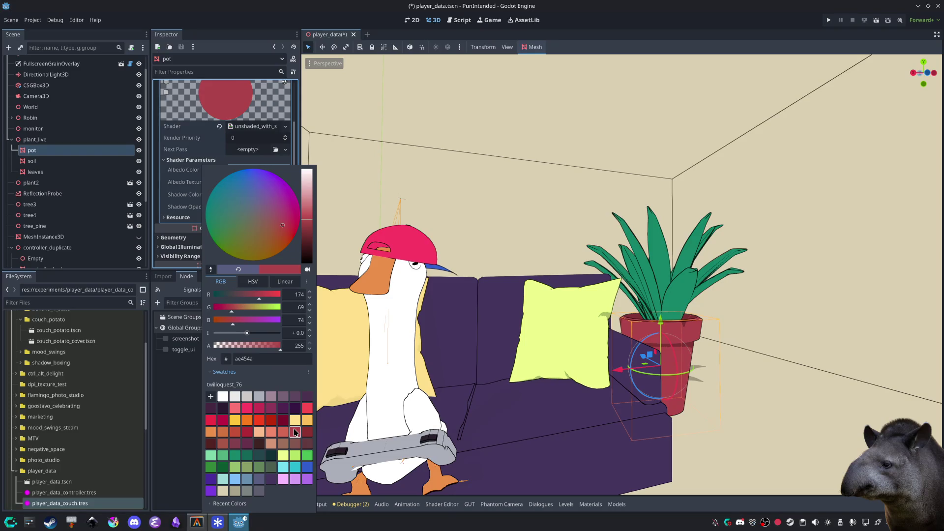
pyautogui.click(556, 448)
pyautogui.scroll(-4, 551, 427)
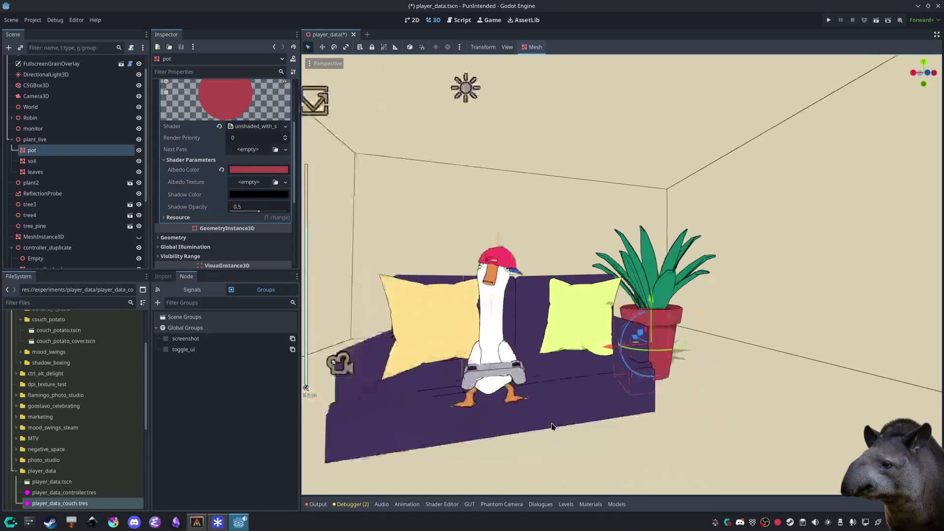
pyautogui.click(522, 422)
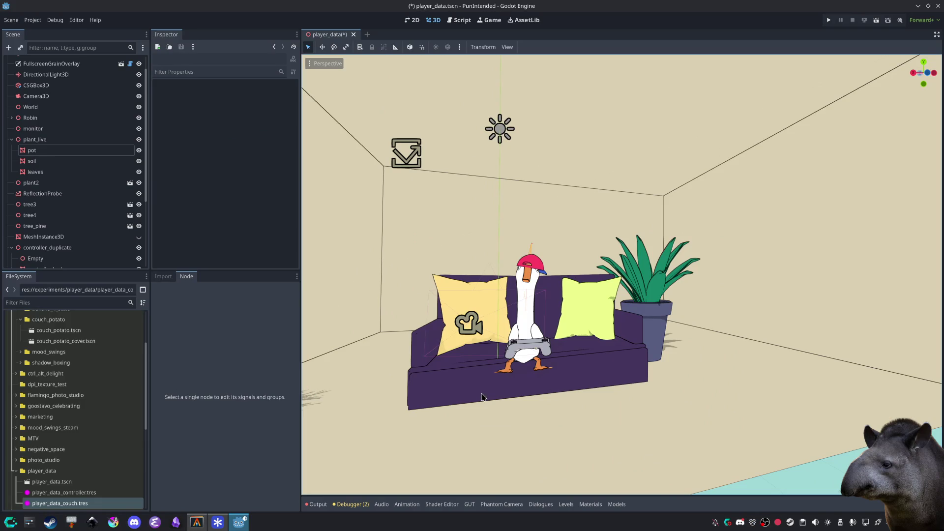
# Step: Change the pot's albedo to a darker, more muted red swatch
pyautogui.click(653, 324)
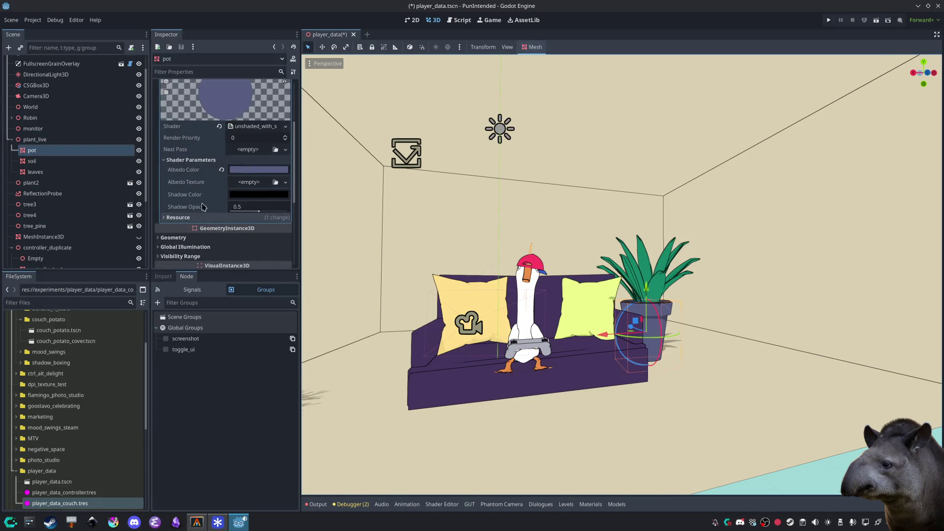
pyautogui.click(250, 170)
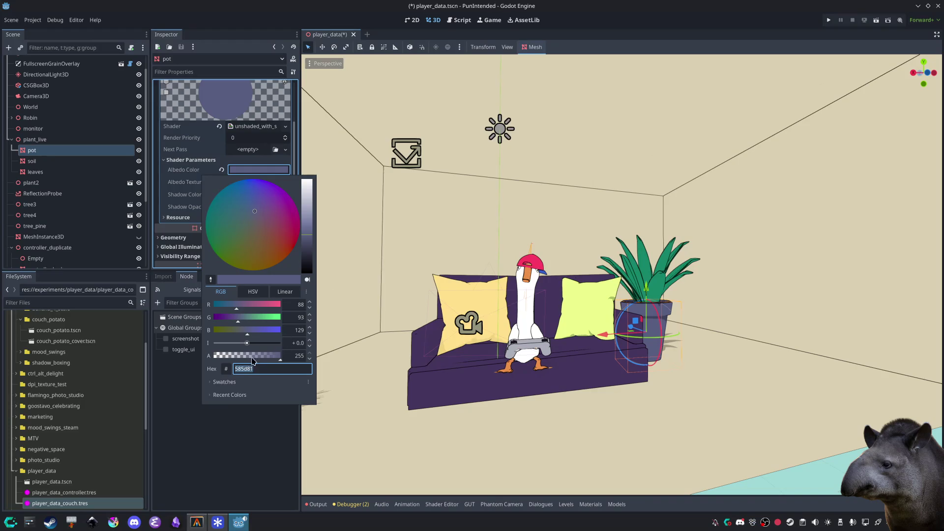
pyautogui.click(224, 383)
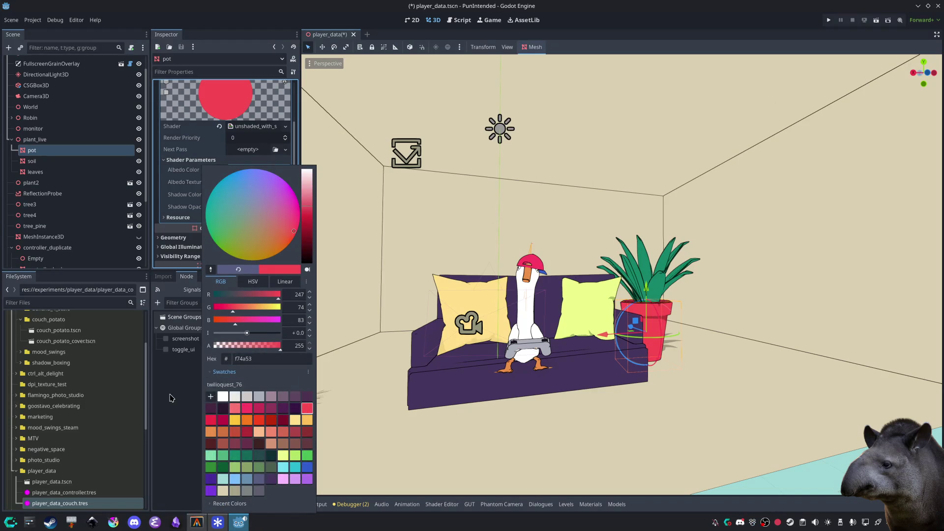
pyautogui.click(259, 411)
pyautogui.click(295, 432)
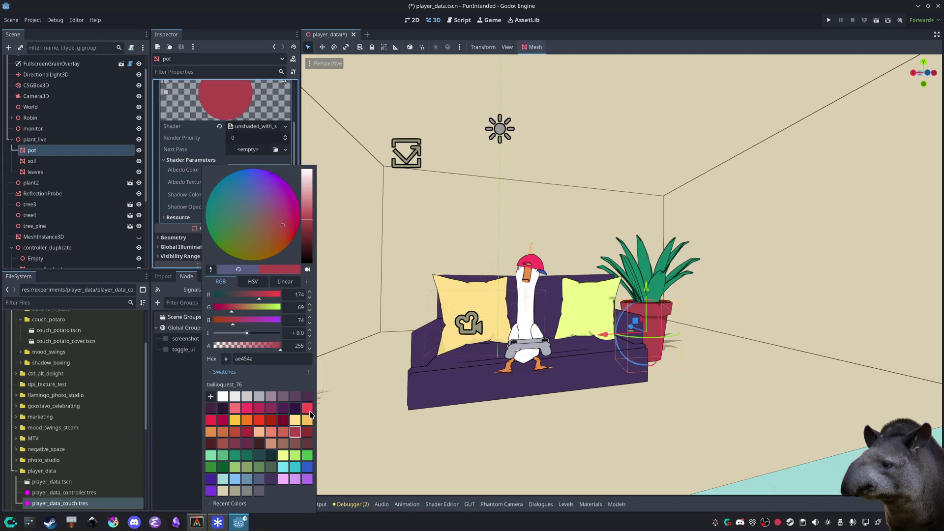
pyautogui.click(169, 407)
pyautogui.click(400, 417)
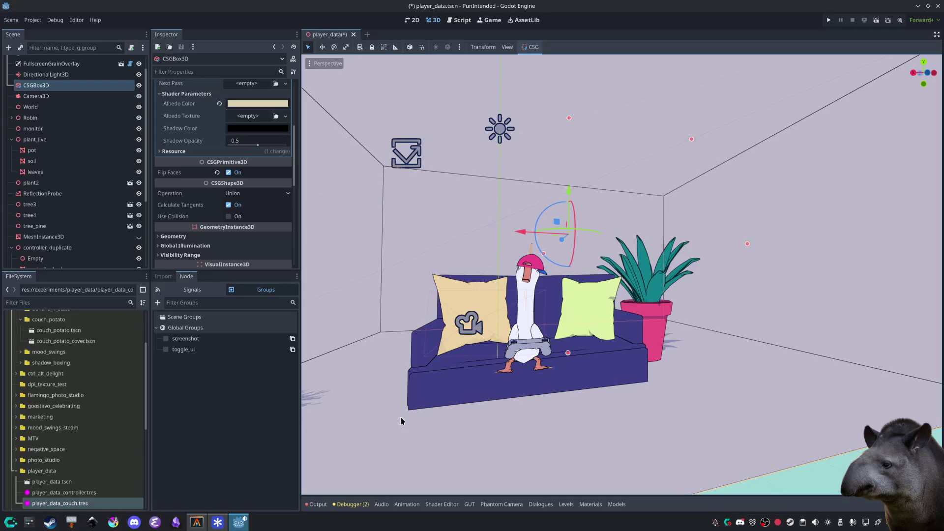
pyautogui.click(706, 359)
pyautogui.scroll(6, 697, 354)
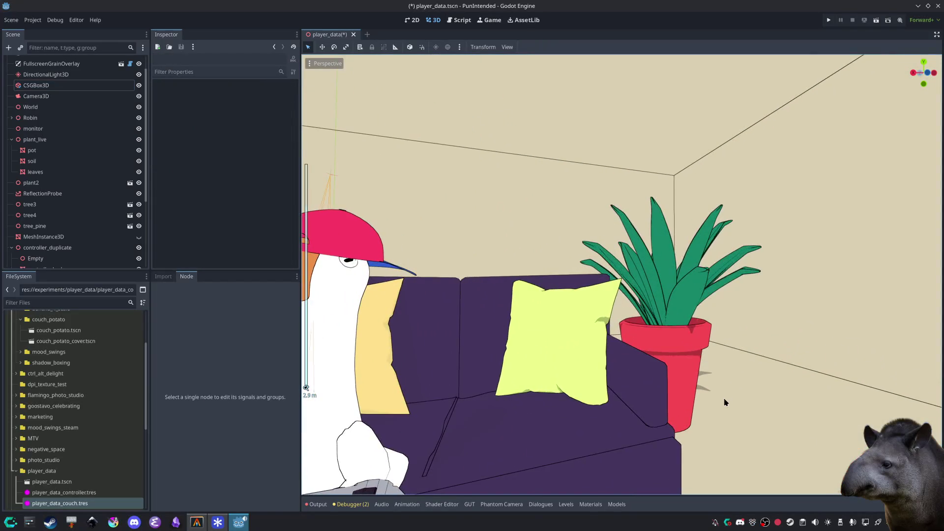
# Step: Settle the pot's albedo on muted red ae454a and view the goose head-on
pyautogui.click(679, 333)
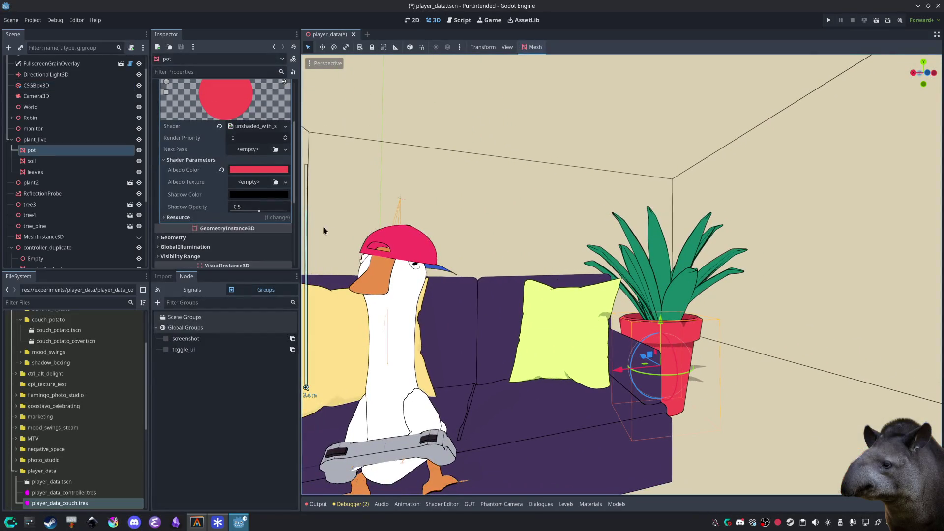
pyautogui.click(257, 170)
pyautogui.click(237, 380)
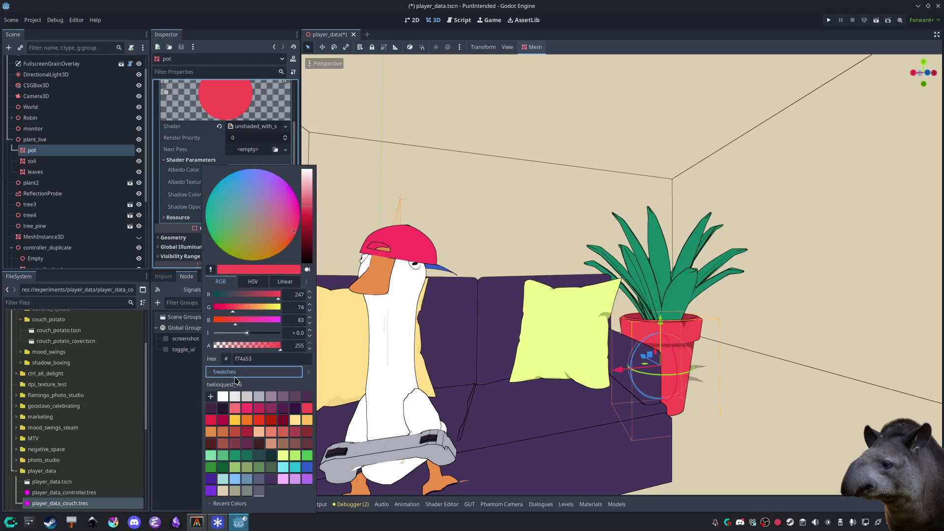
pyautogui.click(306, 432)
pyautogui.click(294, 432)
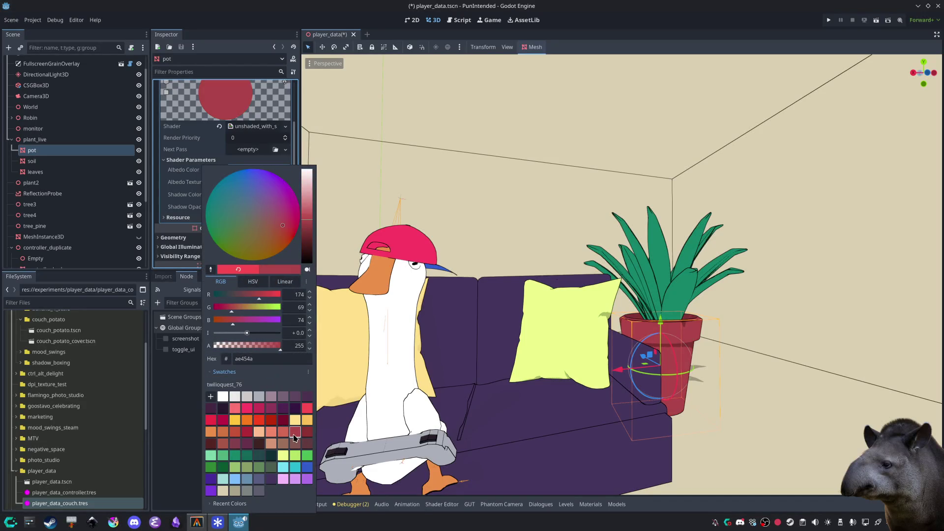
pyautogui.click(178, 395)
pyautogui.click(414, 225)
pyautogui.click(415, 225)
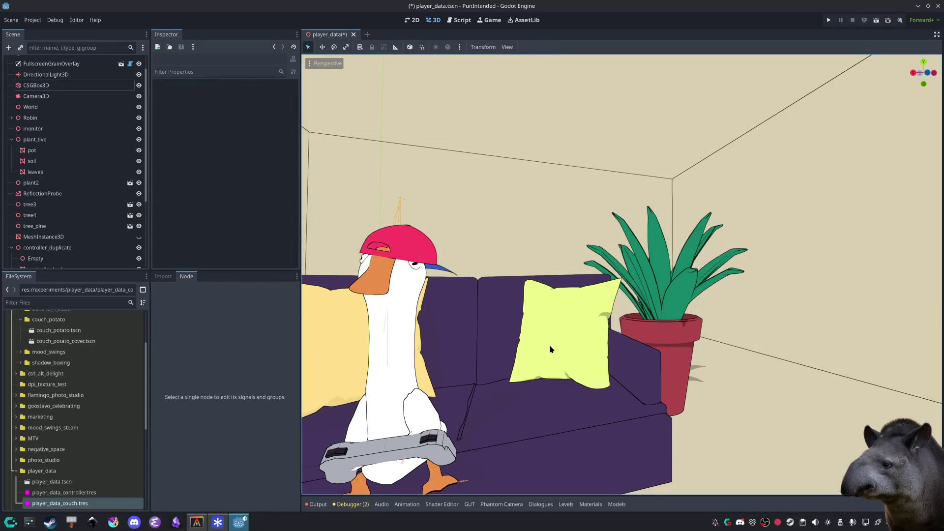
pyautogui.moveTo(597, 338)
pyautogui.mouseDown()
pyautogui.moveTo(769, 372)
pyautogui.moveTo(647, 290)
pyautogui.mouseUp()
# Step: Duplicate the room box with Ctrl+D and shrink the copy's Z size to 1.247 m
pyautogui.click(497, 171)
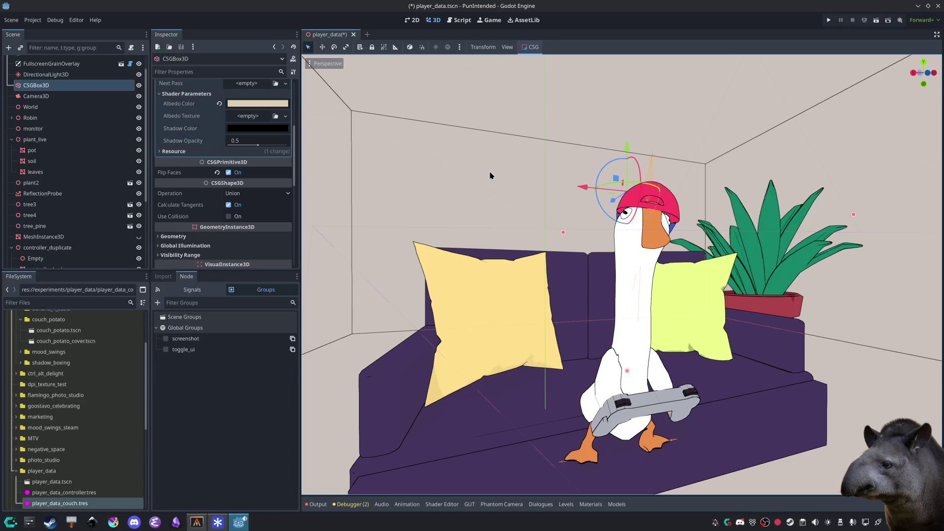
pyautogui.click(487, 172)
pyautogui.moveTo(423, 174); pyautogui.dragTo(423, 193)
pyautogui.click(436, 182)
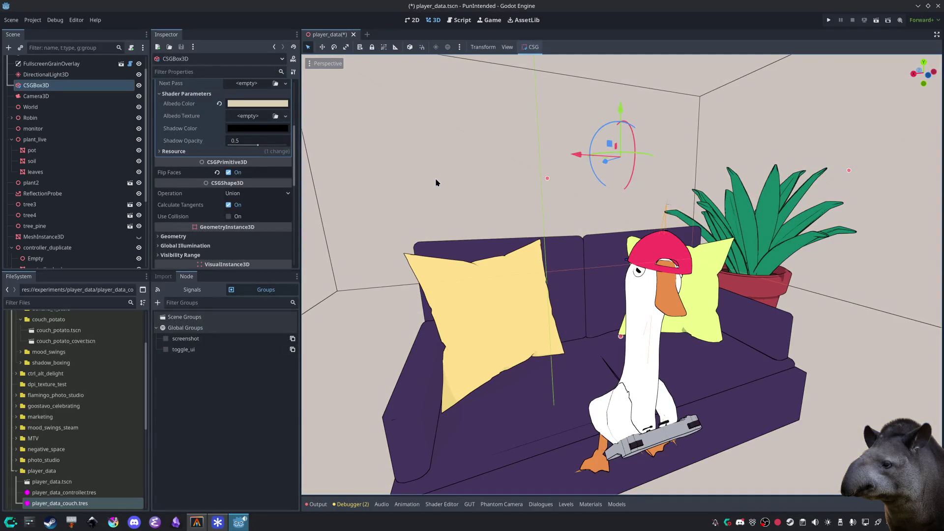
pyautogui.hotkey('ctrl', 'd')
pyautogui.scroll(-5, 470, 198)
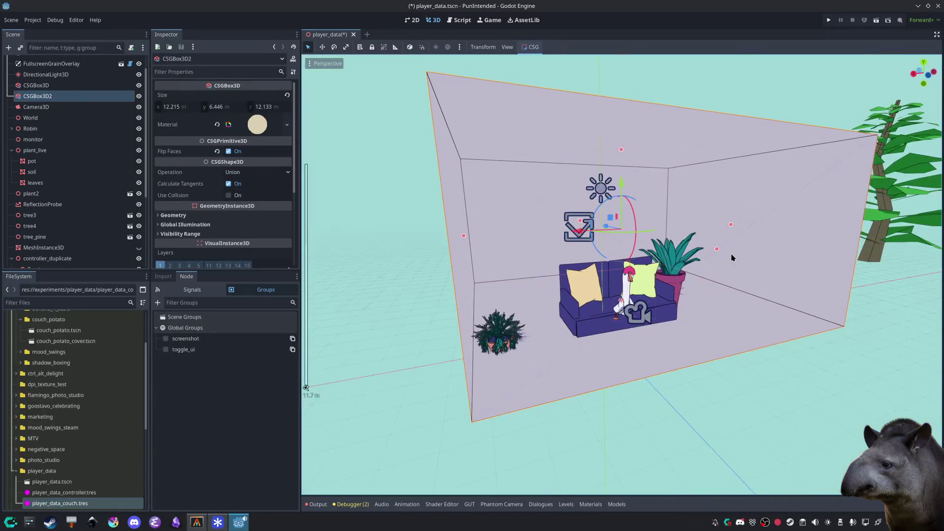
pyautogui.moveTo(731, 224)
pyautogui.mouseDown()
pyautogui.moveTo(708, 231)
pyautogui.moveTo(581, 199)
pyautogui.mouseUp()
# Step: Reselect the thin copy CSGBox3D2 to edit its properties
pyautogui.click(326, 341)
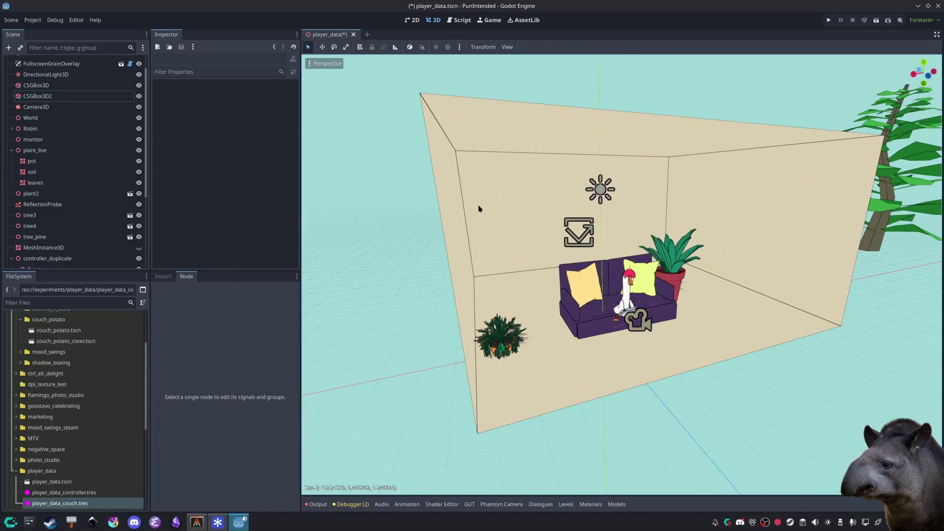
pyautogui.click(484, 208)
pyautogui.scroll(3, 472, 202)
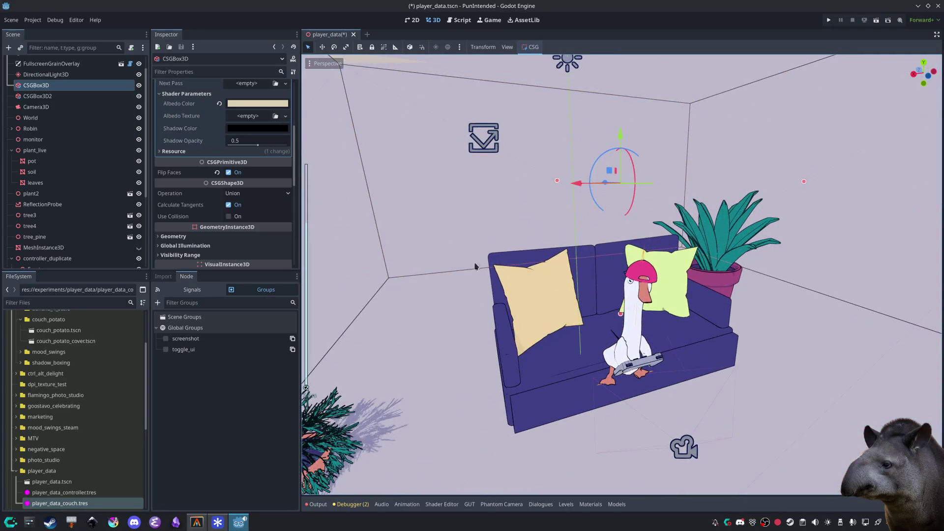
pyautogui.click(476, 249)
pyautogui.scroll(3, 503, 242)
pyautogui.click(517, 172)
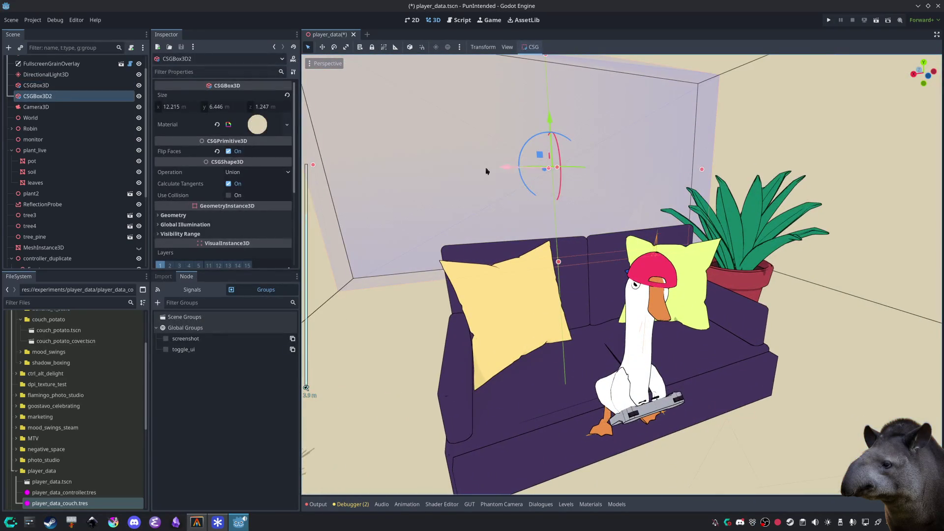
pyautogui.click(232, 154)
# Step: Give CSGBox3D2's material a bright yellow albedo colour from the swatches
pyautogui.click(247, 149)
pyautogui.click(287, 125)
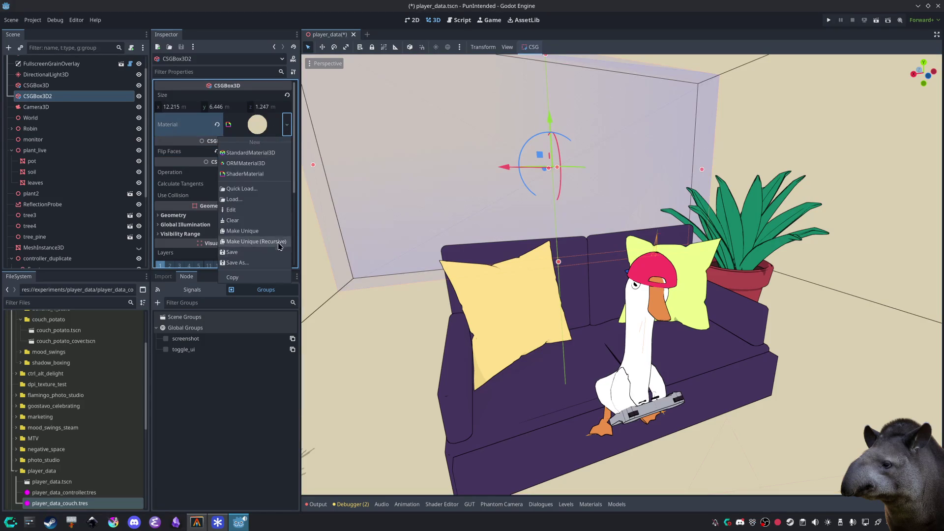
pyautogui.press('Escape')
pyautogui.click(260, 128)
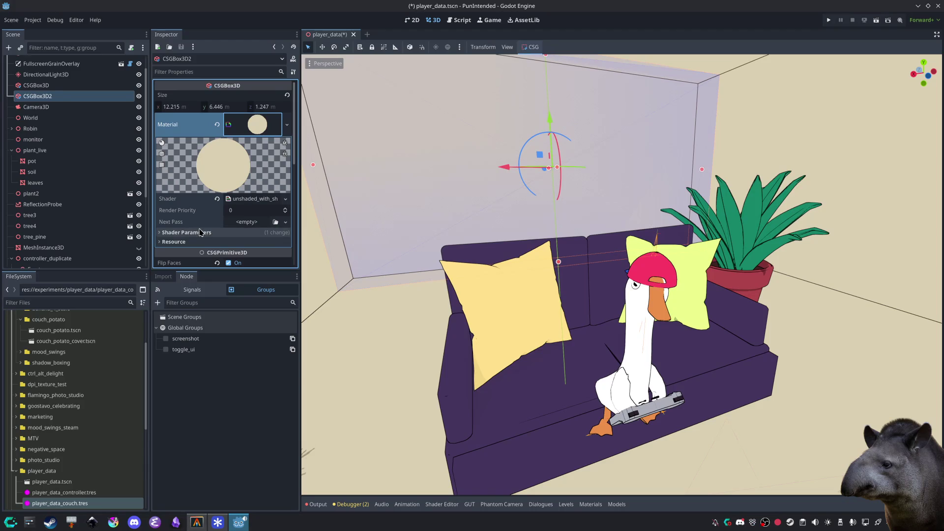
pyautogui.scroll(-3, 243, 158)
pyautogui.click(249, 149)
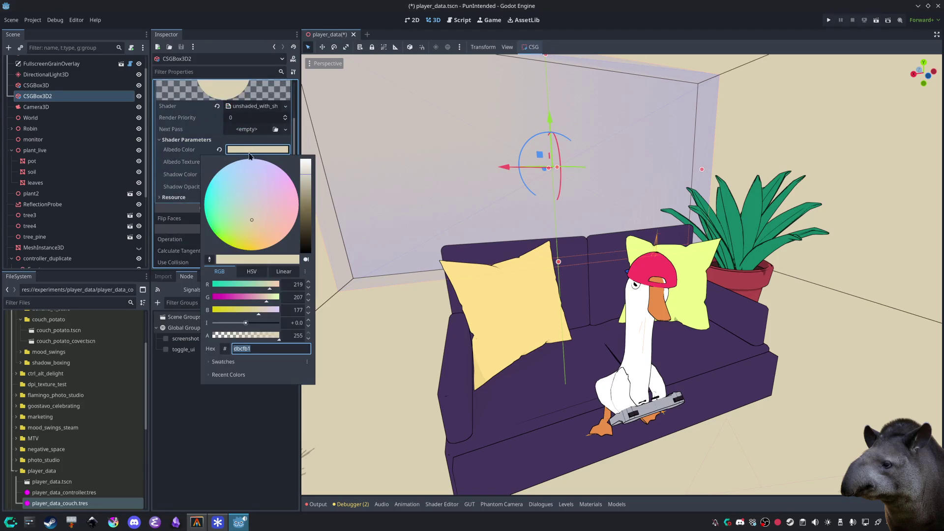
pyautogui.click(225, 349)
pyautogui.click(225, 362)
pyautogui.click(236, 411)
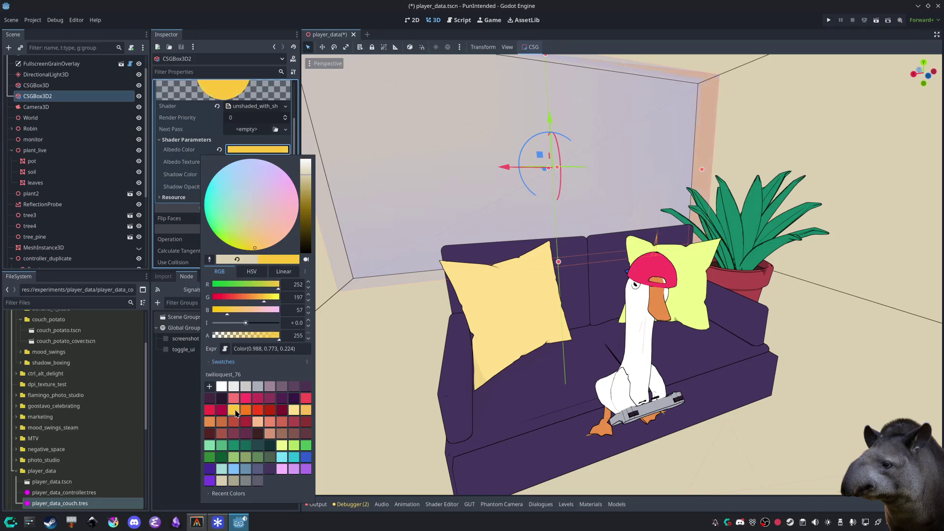
pyautogui.click(194, 393)
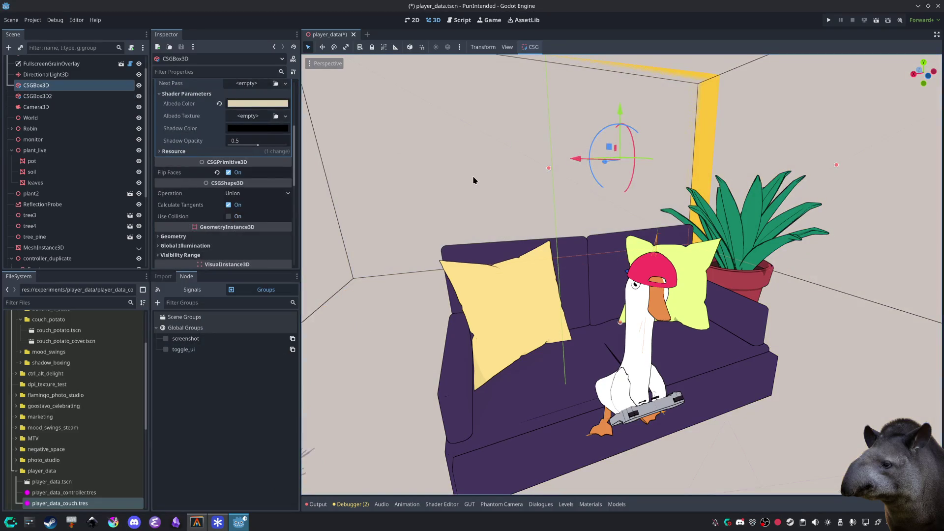
# Step: Change CSGBox3D2's CSG Operation from Union to Subtraction
pyautogui.scroll(-10, 472, 180)
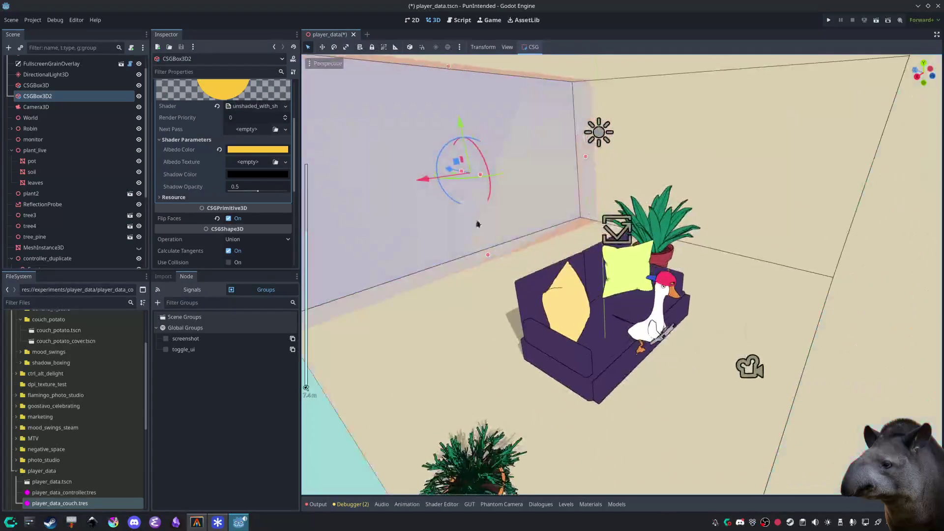
pyautogui.moveTo(533, 292)
pyautogui.mouseDown()
pyautogui.moveTo(550, 316)
pyautogui.moveTo(621, 278)
pyautogui.moveTo(552, 267)
pyautogui.moveTo(508, 297)
pyautogui.moveTo(432, 274)
pyautogui.mouseUp()
pyautogui.scroll(5, 519, 239)
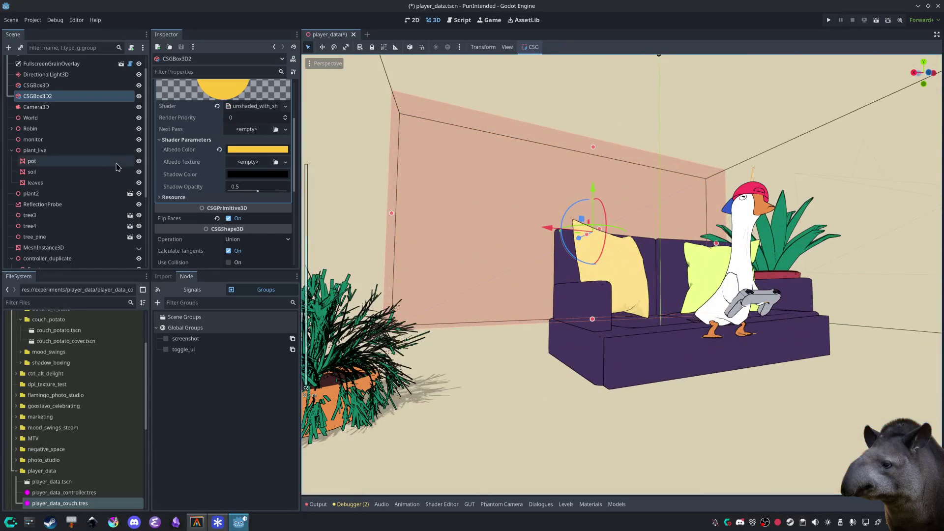
pyautogui.scroll(-4, 199, 175)
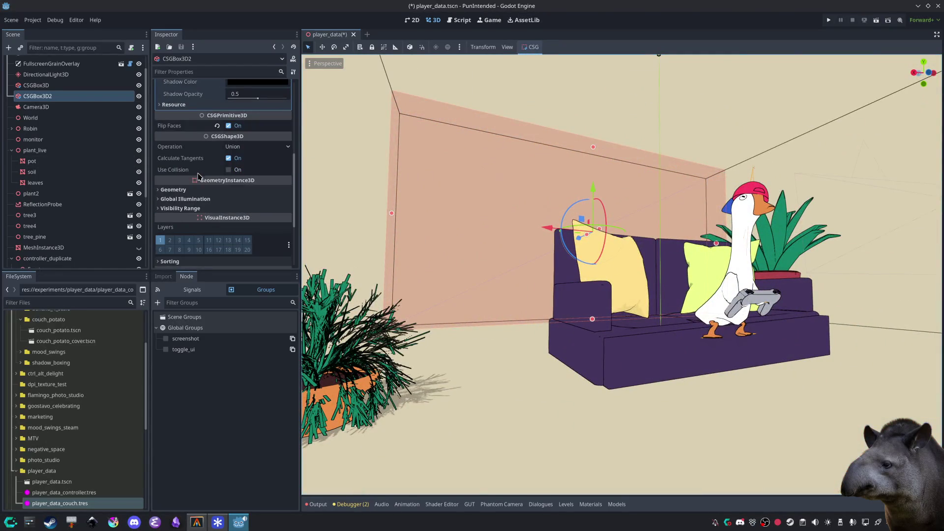
pyautogui.click(259, 148)
pyautogui.click(254, 171)
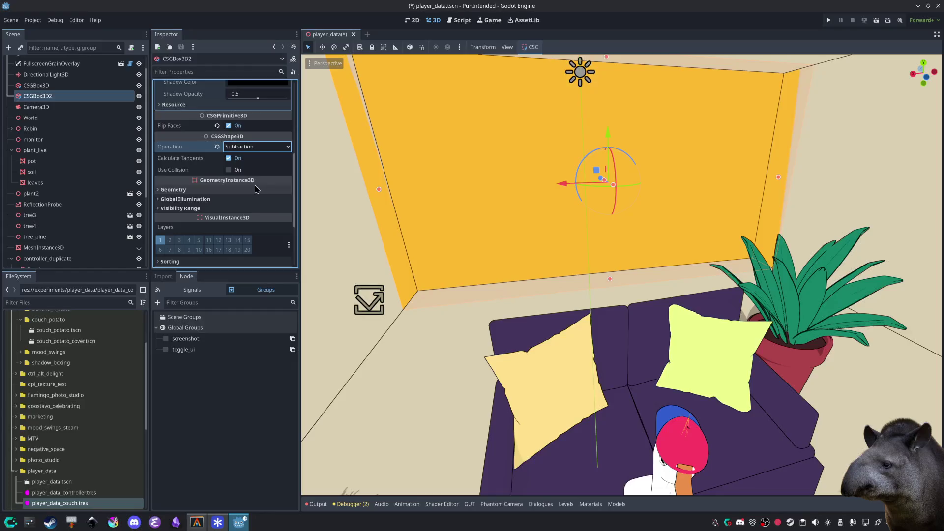
# Step: Set the slab's operation back to Union and turn off Flip Faces
pyautogui.scroll(5, 396, 236)
pyautogui.click(261, 146)
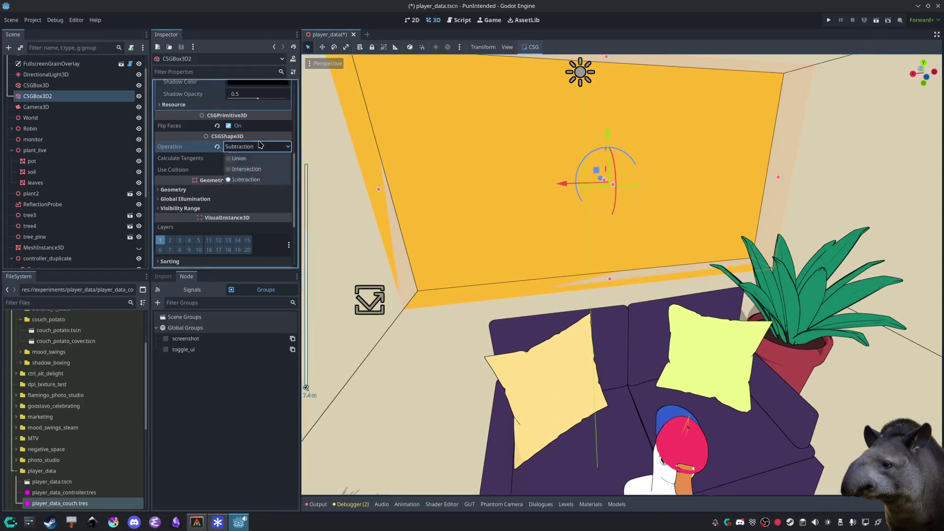
pyautogui.click(261, 159)
pyautogui.click(230, 126)
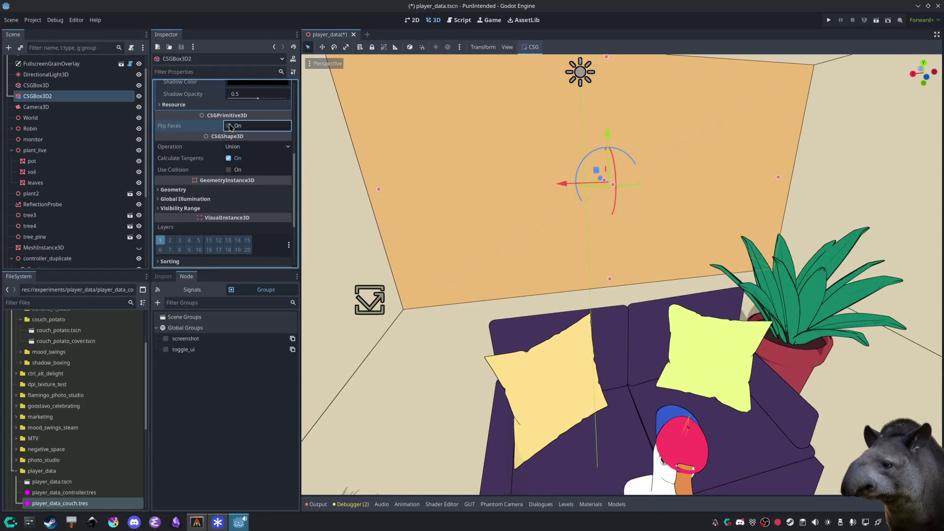
pyautogui.scroll(-8, 398, 218)
# Step: Select the back wall CSGBox3D2 and bring its material settings into view
pyautogui.click(376, 249)
pyautogui.scroll(10, 376, 249)
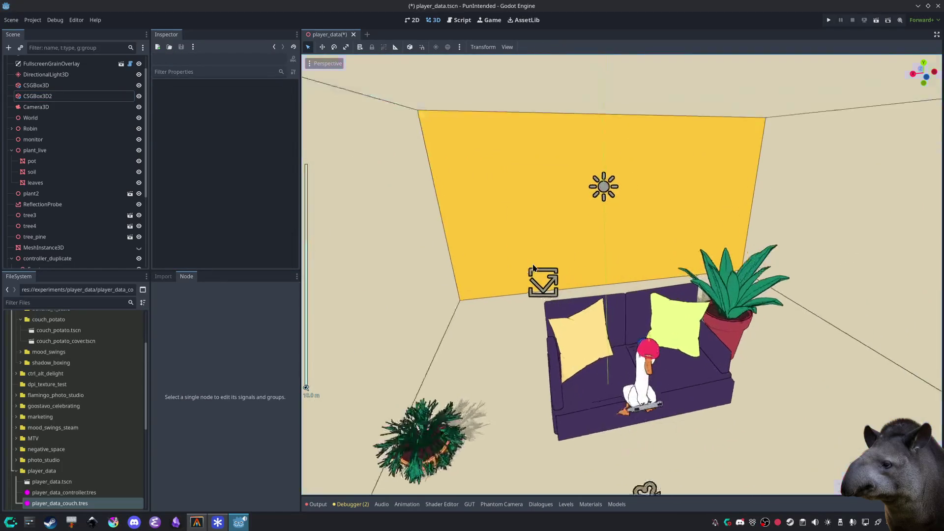
pyautogui.scroll(3, 593, 266)
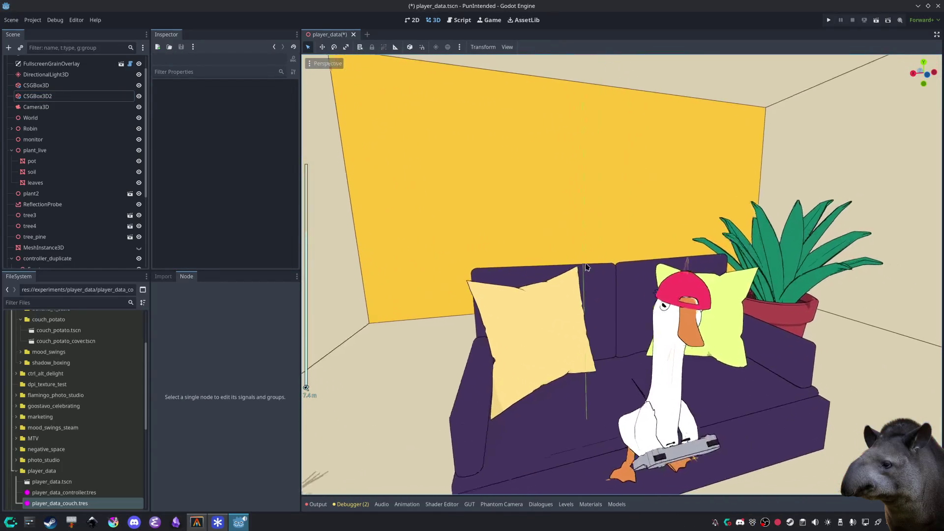
pyautogui.click(557, 176)
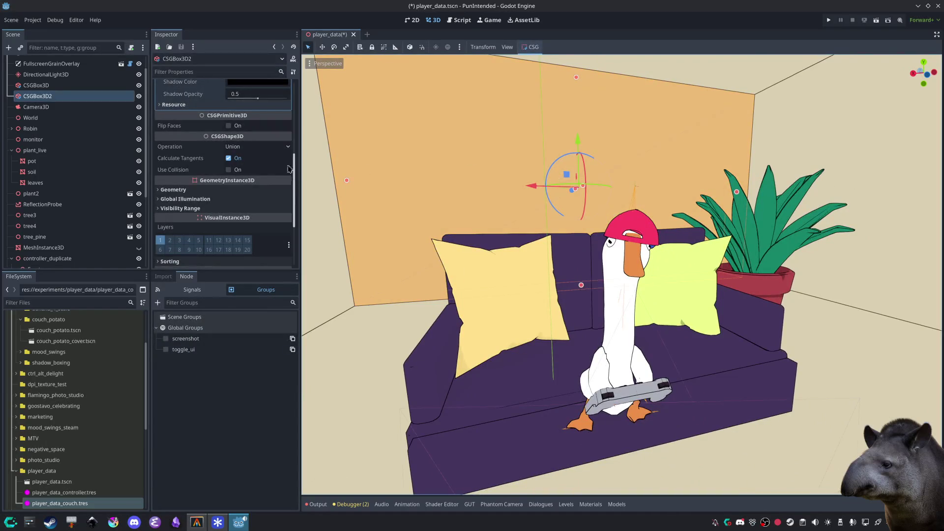
pyautogui.scroll(1, 136, 221)
pyautogui.scroll(-3, 241, 141)
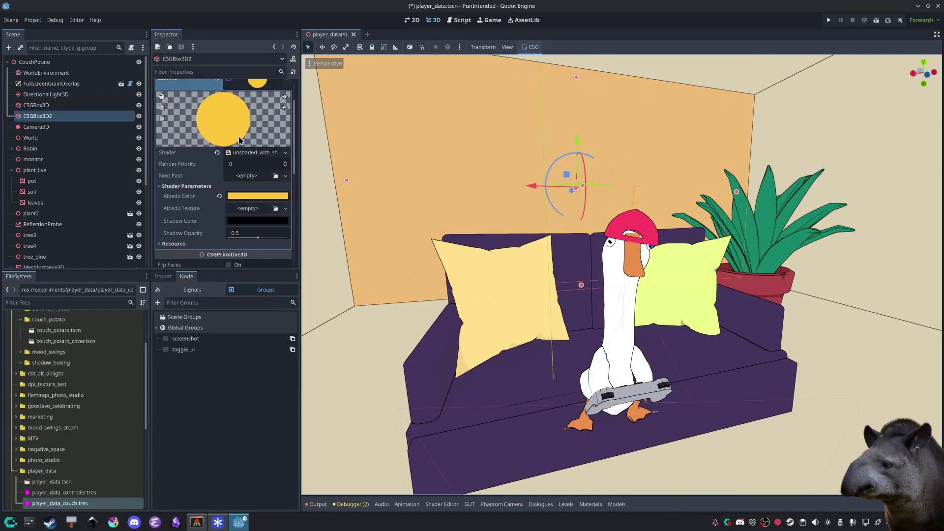
# Step: Set the back wall's albedo to bright purple 7c3ce1, after trying a dark red-purple
pyautogui.click(255, 196)
pyautogui.click(228, 408)
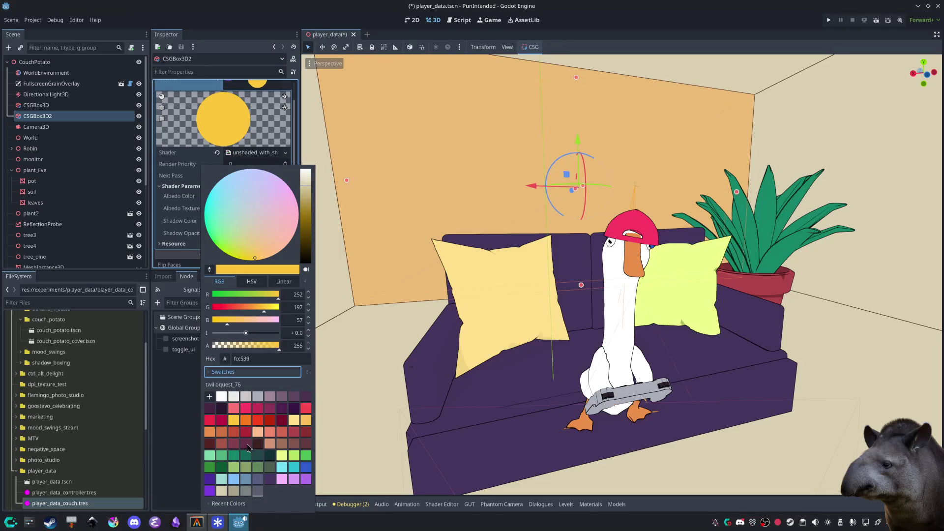
pyautogui.click(249, 447)
pyautogui.click(166, 415)
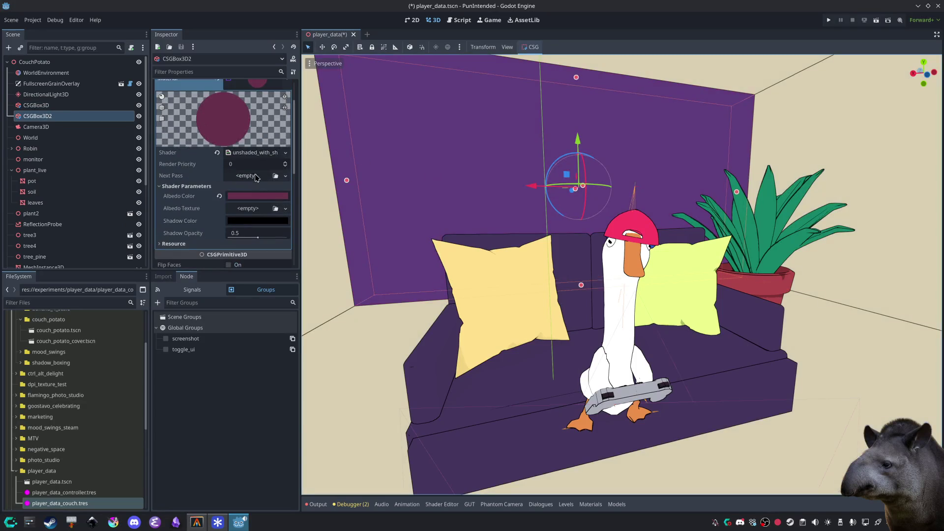
pyautogui.click(252, 199)
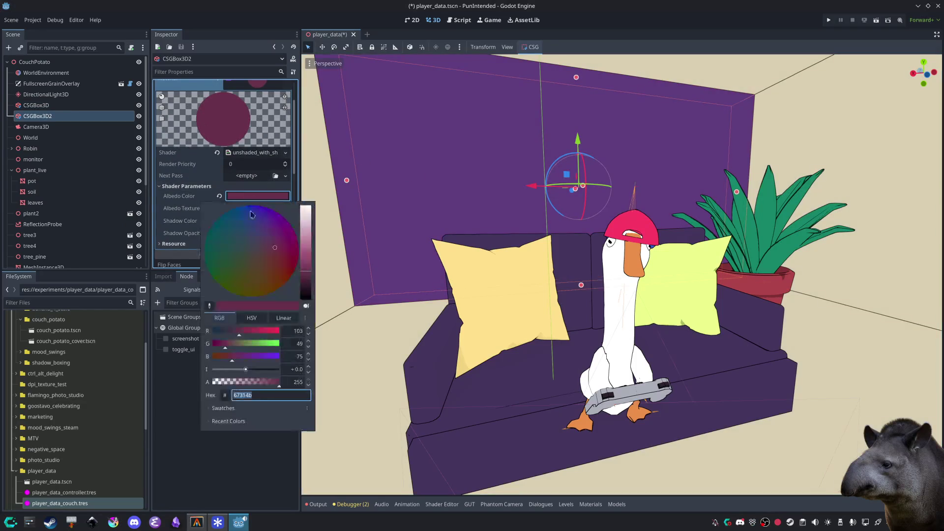
pyautogui.click(225, 411)
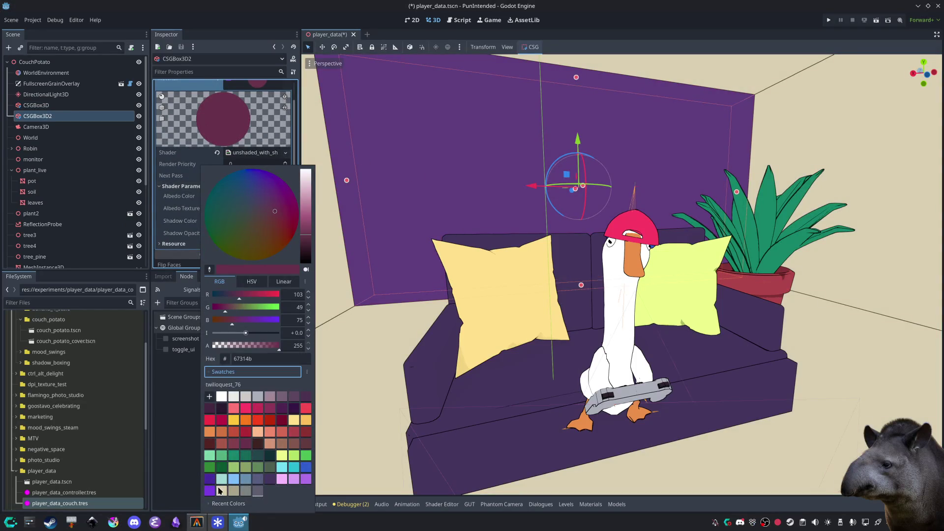
pyautogui.click(213, 492)
pyautogui.click(364, 392)
pyautogui.click(350, 393)
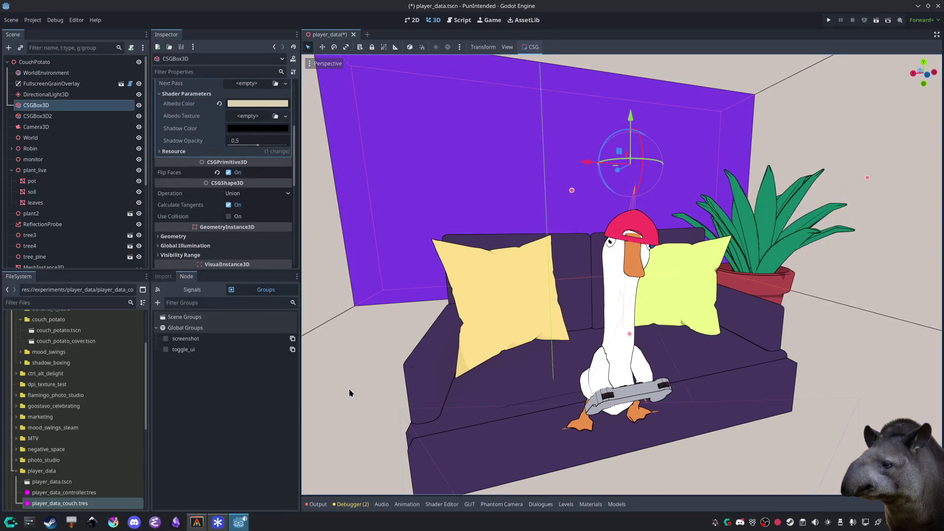
pyautogui.click(363, 380)
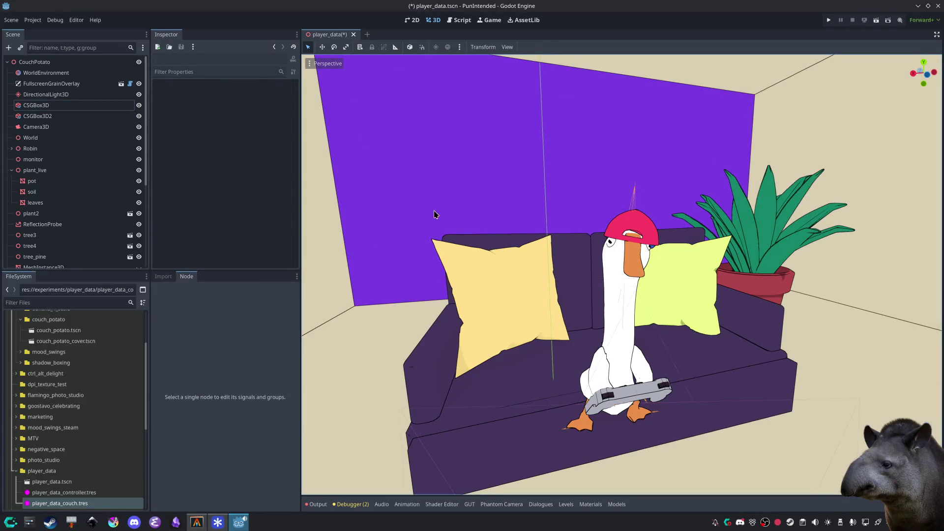
pyautogui.click(434, 180)
# Step: Bring up the list of new texture types for the wall's Albedo Texture
pyautogui.click(261, 196)
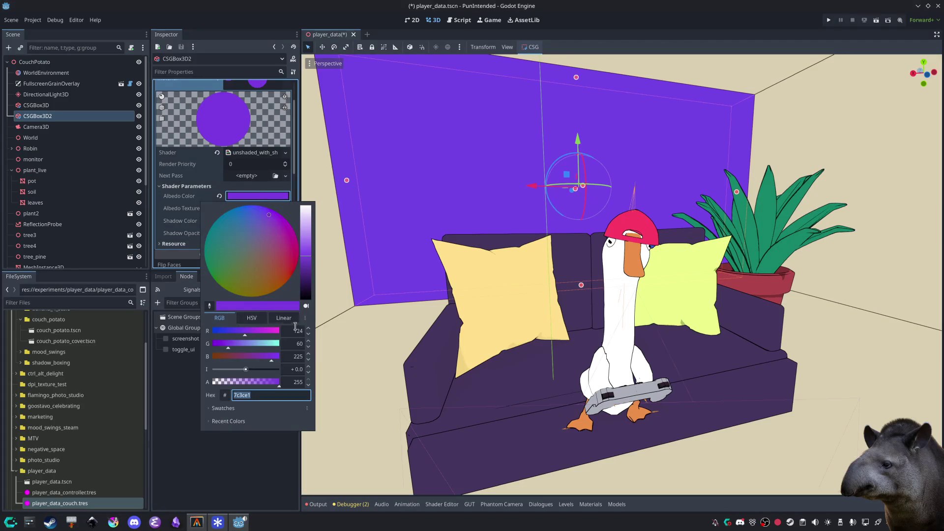
pyautogui.click(199, 417)
pyautogui.click(254, 210)
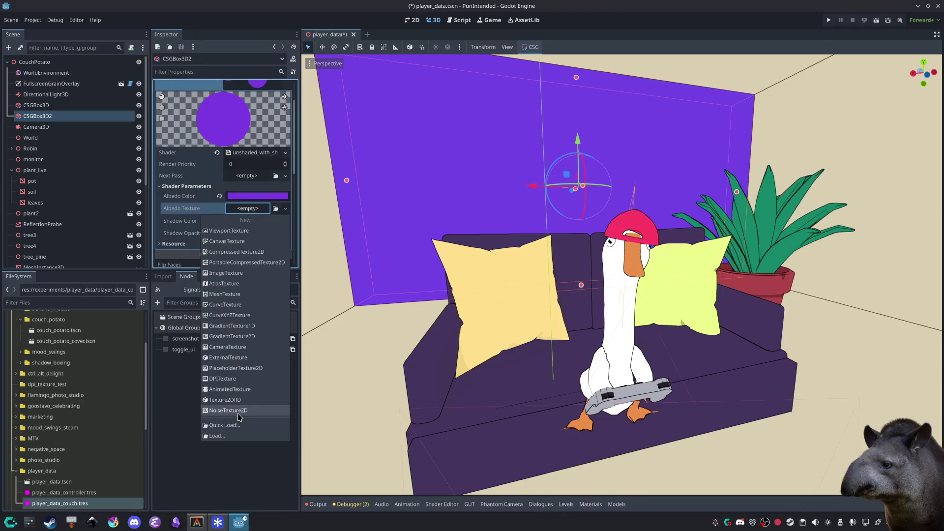
# Step: Add a NoiseTexture2D with FastNoiseLite noise, Seamless and As Normal Map enabled
pyautogui.click(237, 410)
pyautogui.click(253, 208)
pyautogui.scroll(-5, 248, 162)
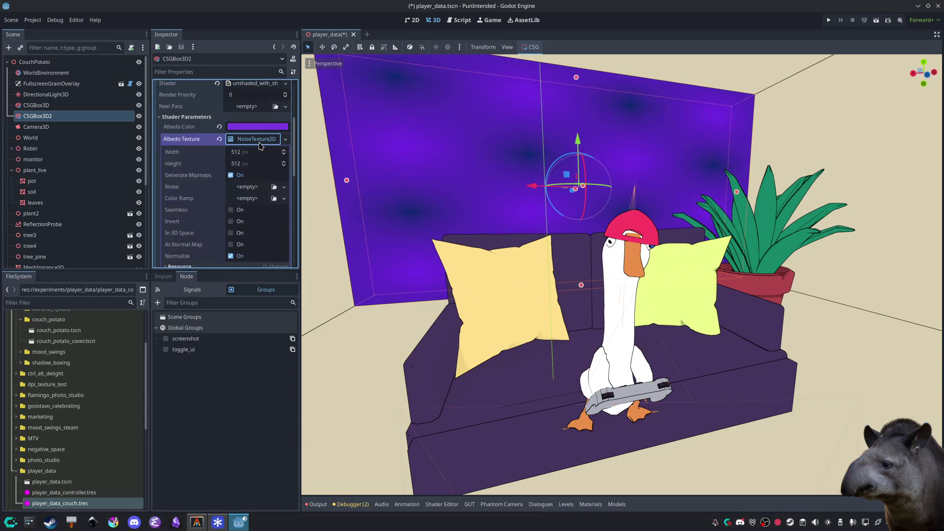
pyautogui.click(257, 96)
pyautogui.click(255, 118)
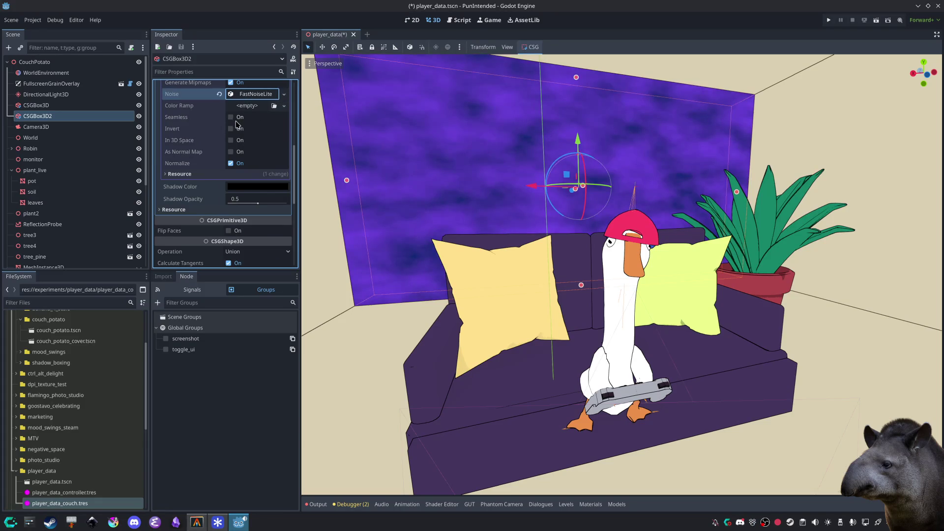
pyautogui.click(231, 117)
pyautogui.click(231, 151)
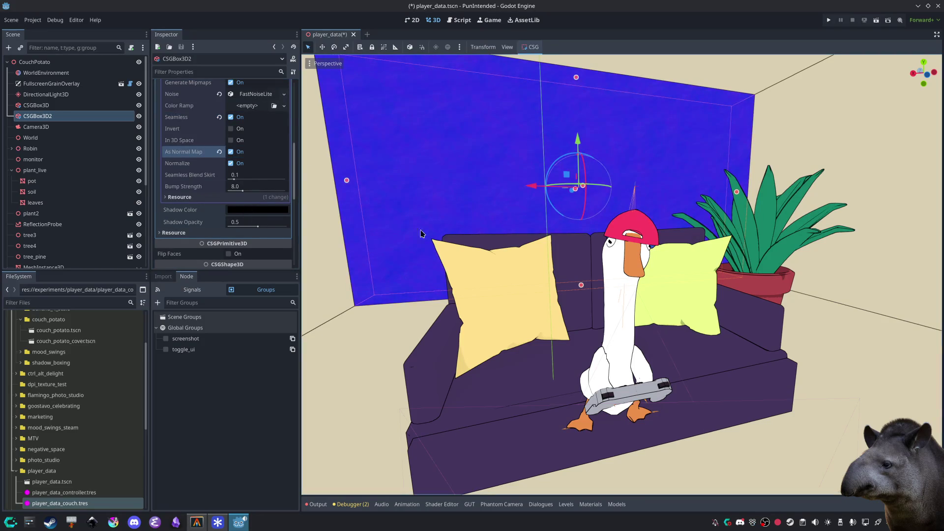
# Step: Preview the bluish wall, then reselect it and bring up its albedo colour
pyautogui.click(402, 325)
pyautogui.click(398, 325)
pyautogui.click(424, 192)
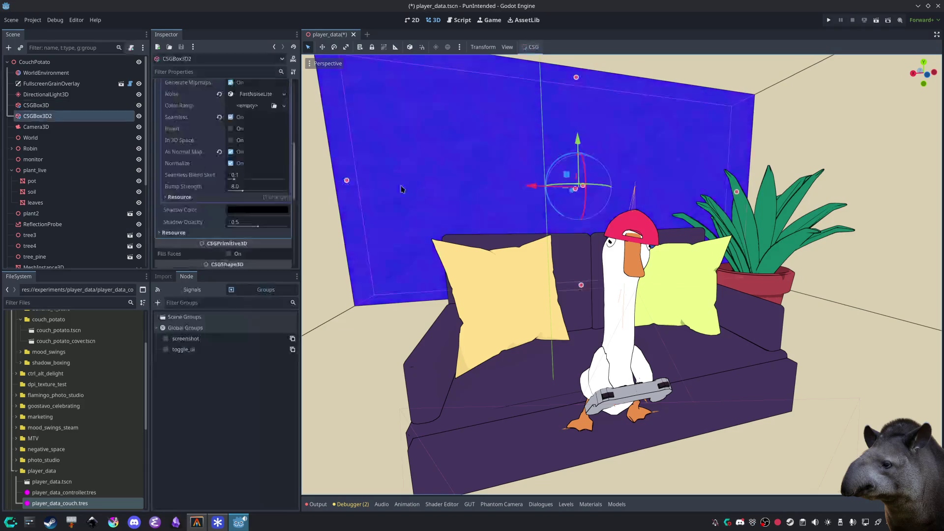
pyautogui.click(267, 128)
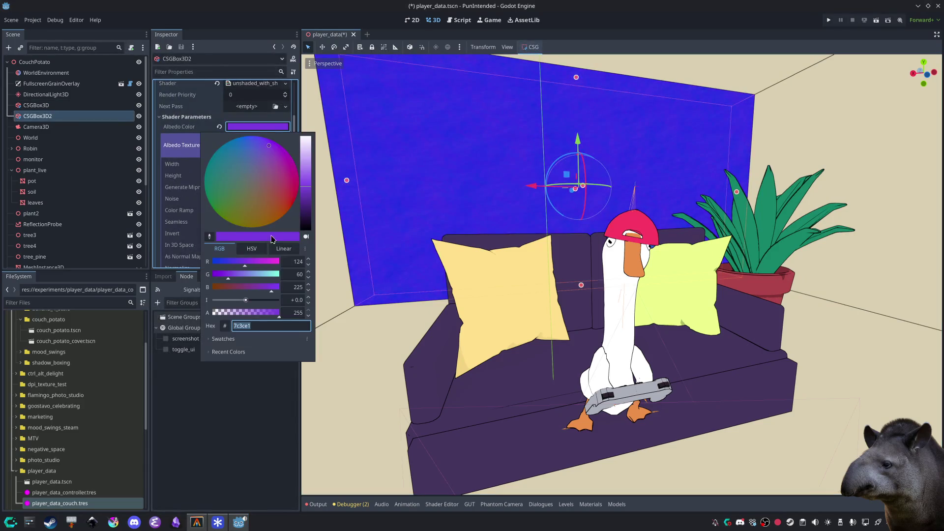
# Step: Try several swatch colours on the wall, then clear its noise albedo texture
pyautogui.click(222, 339)
pyautogui.click(270, 364)
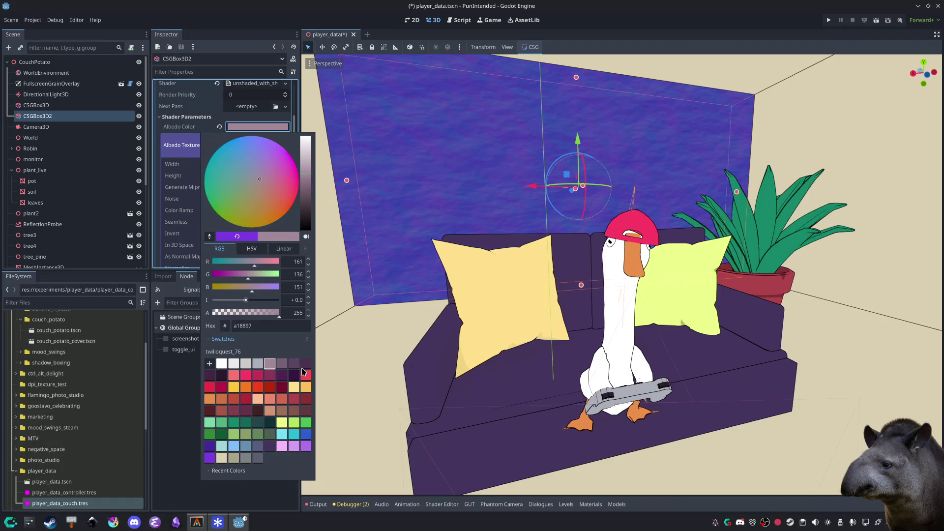
pyautogui.click(303, 372)
pyautogui.click(282, 434)
pyautogui.click(260, 434)
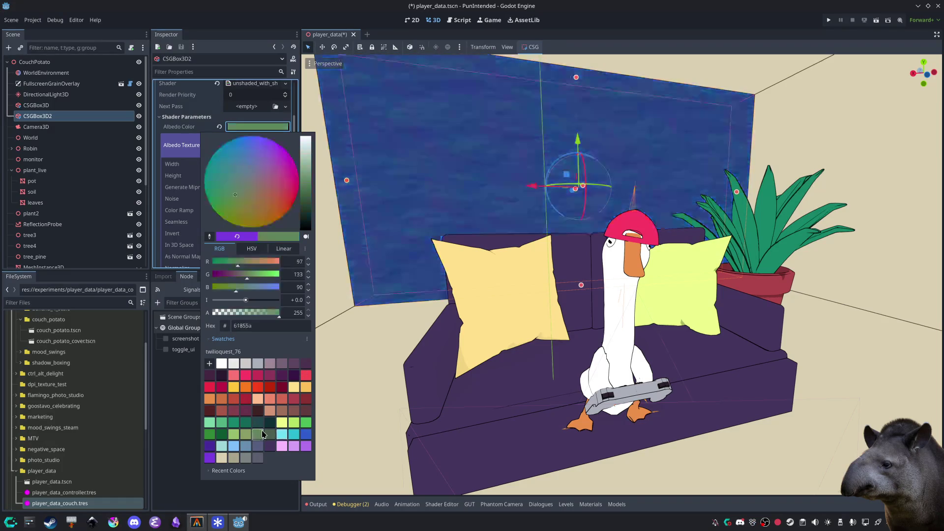
pyautogui.click(189, 386)
pyautogui.click(219, 140)
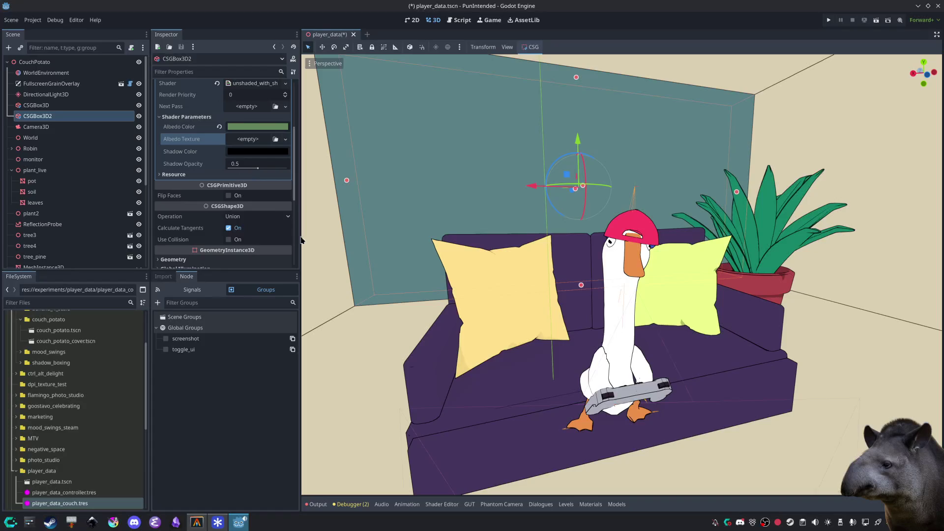
pyautogui.click(370, 336)
pyautogui.moveTo(405, 320); pyautogui.dragTo(352, 246)
# Step: Make the back wall's albedo the flat grey 7b8382 from the swatches
pyautogui.click(485, 157)
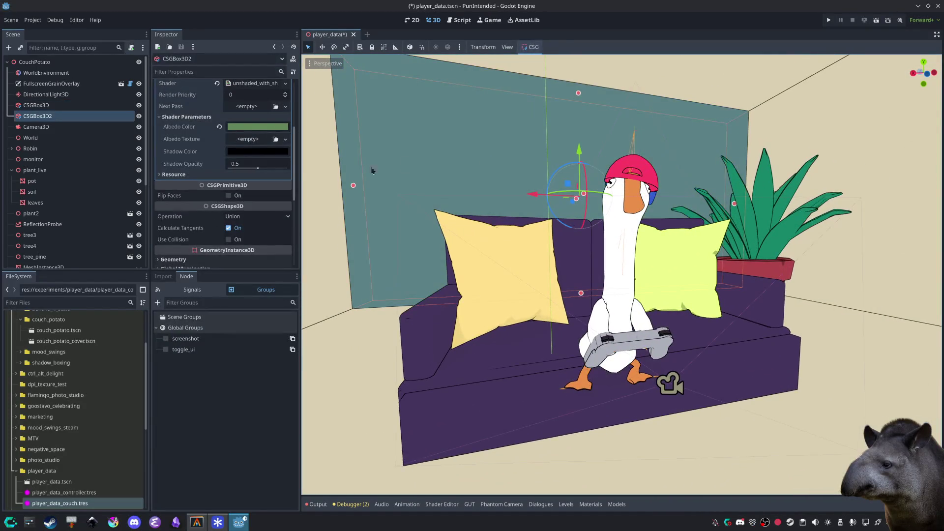
pyautogui.click(282, 126)
pyautogui.click(238, 340)
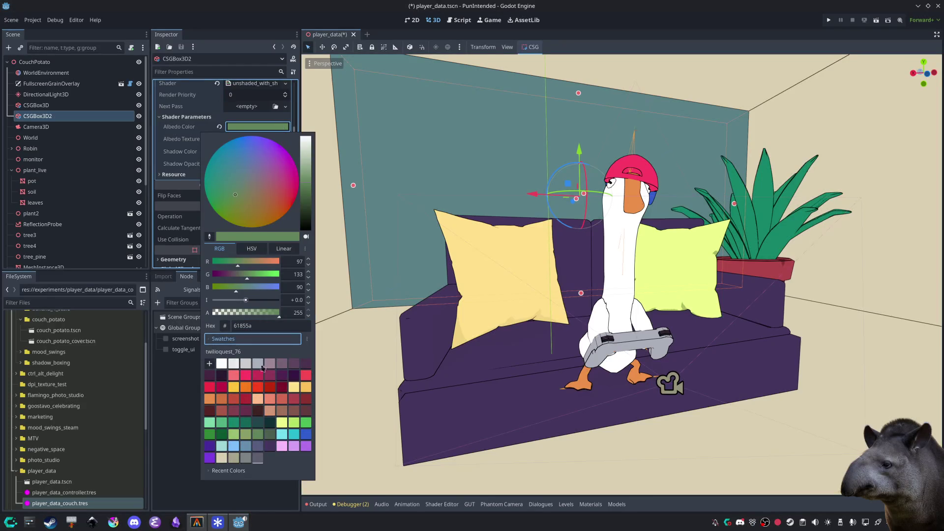
pyautogui.click(294, 446)
pyautogui.click(257, 446)
pyautogui.click(257, 458)
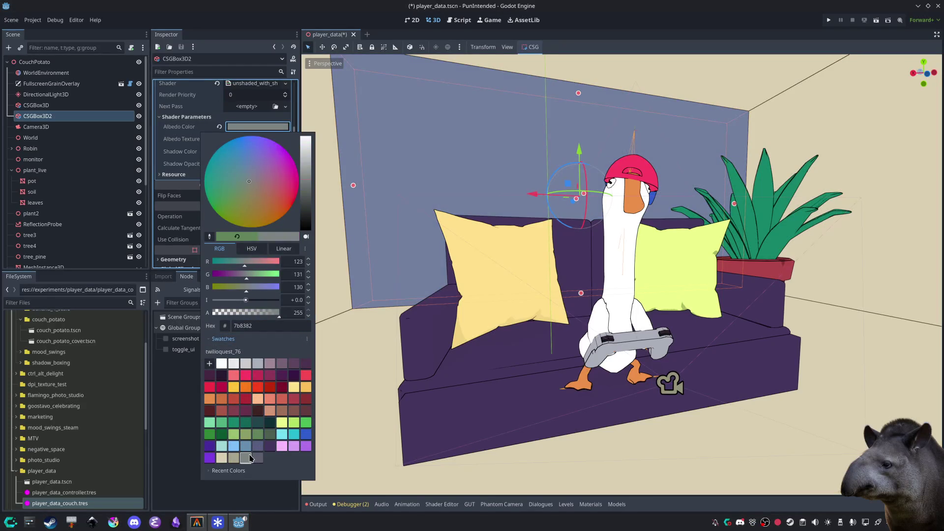
pyautogui.click(170, 415)
# Step: Preview the grey wall and save the player_data scene with Ctrl+S
pyautogui.click(362, 368)
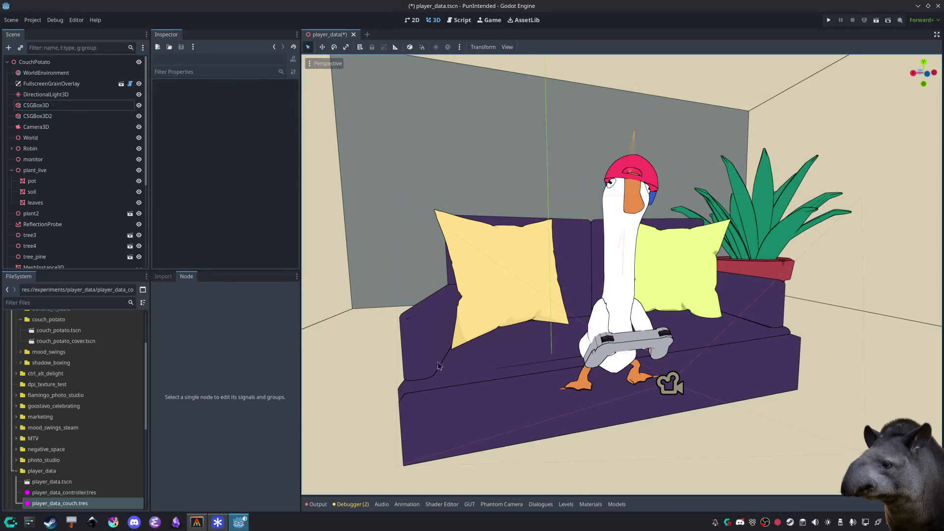
pyautogui.scroll(2, 456, 352)
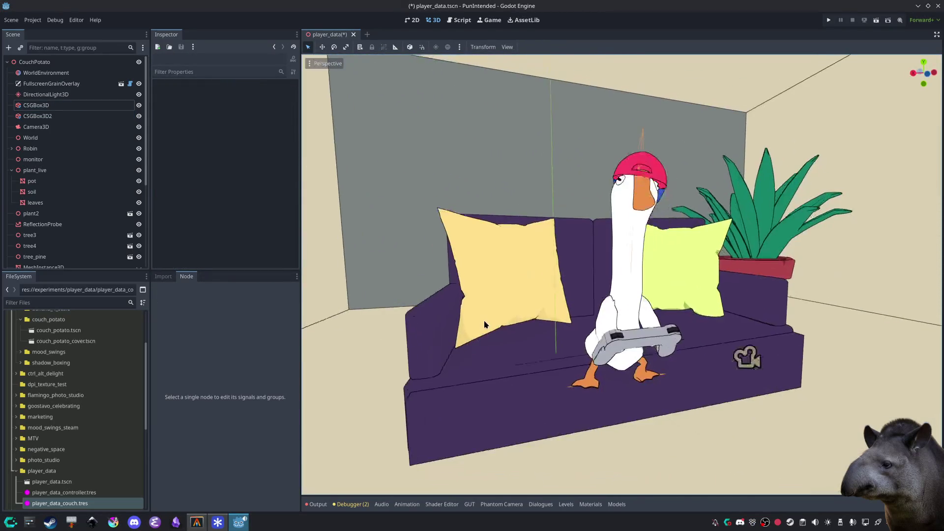
pyautogui.click(348, 358)
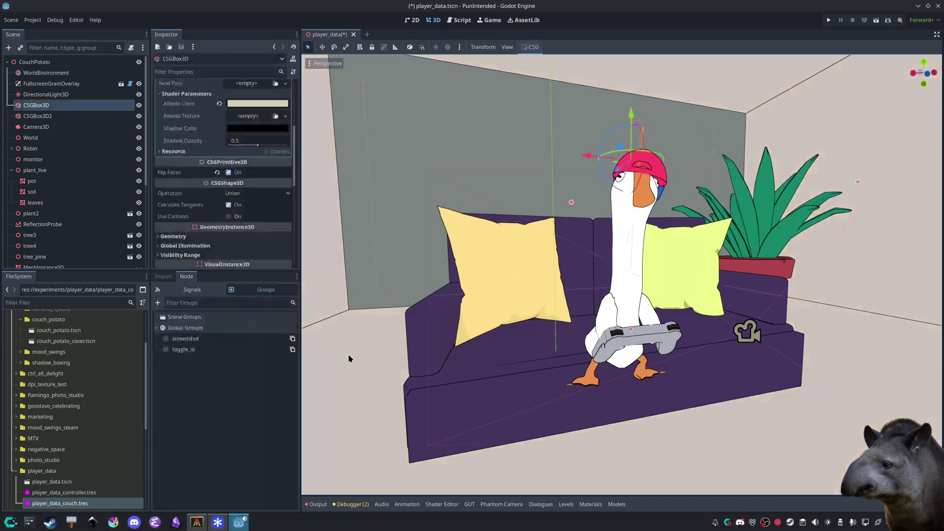
pyautogui.click(349, 359)
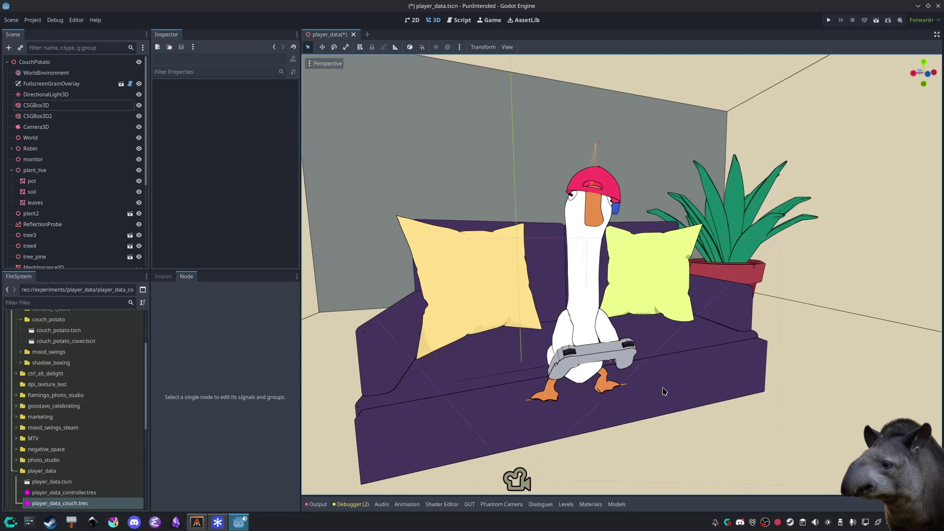
pyautogui.hotkey('ctrl', 's')
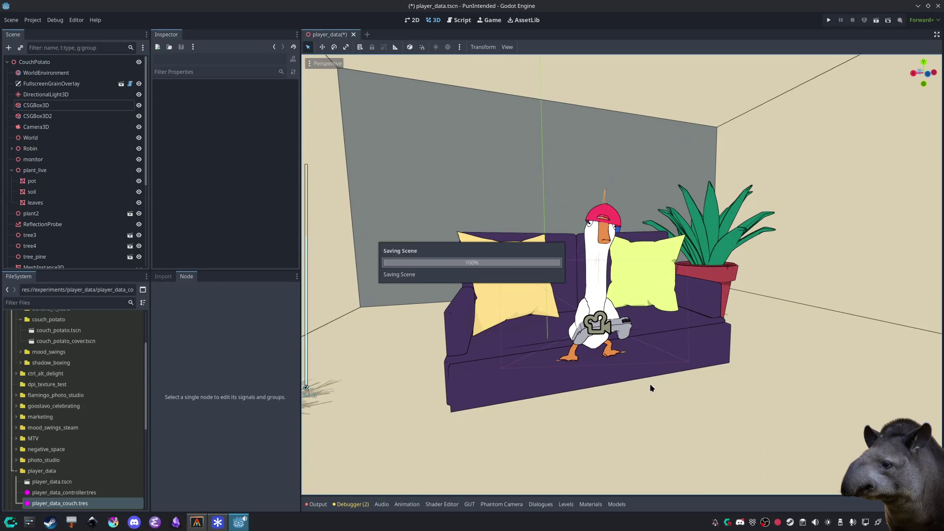
pyautogui.click(876, 20)
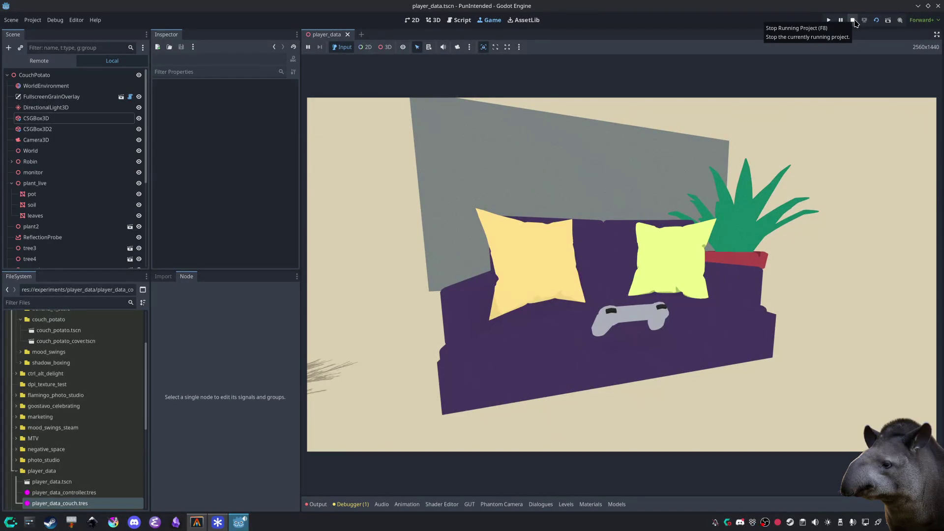
pyautogui.click(853, 20)
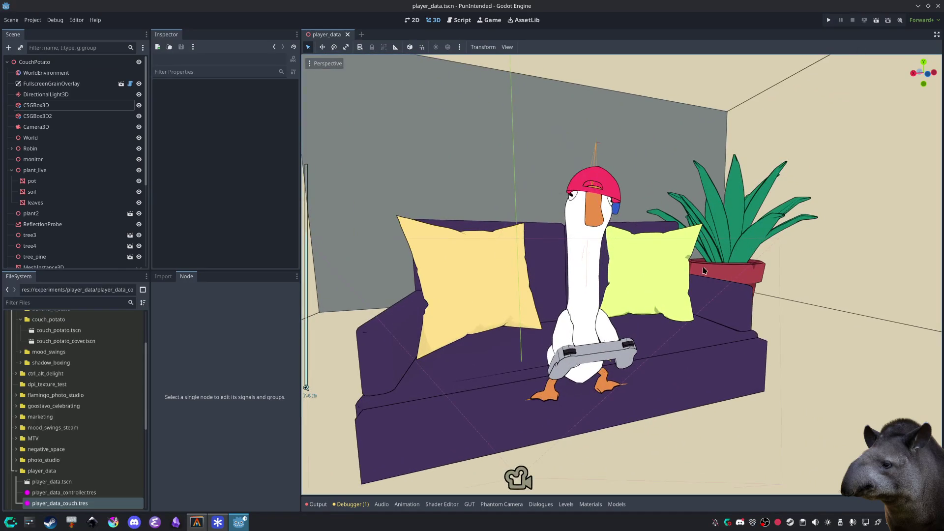
pyautogui.scroll(-3, 706, 272)
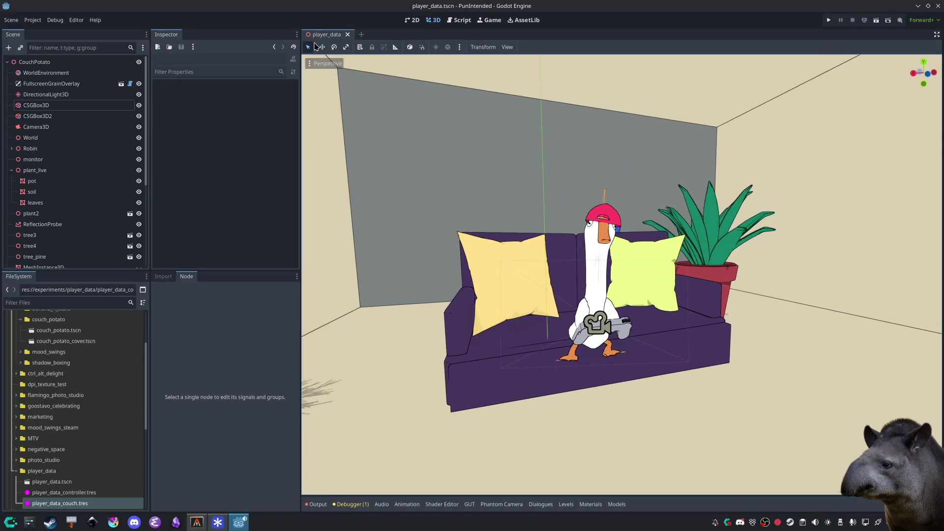
# Step: Switch the Godot viewport to Cinematic Preview to show the scene through its camera
pyautogui.click(311, 64)
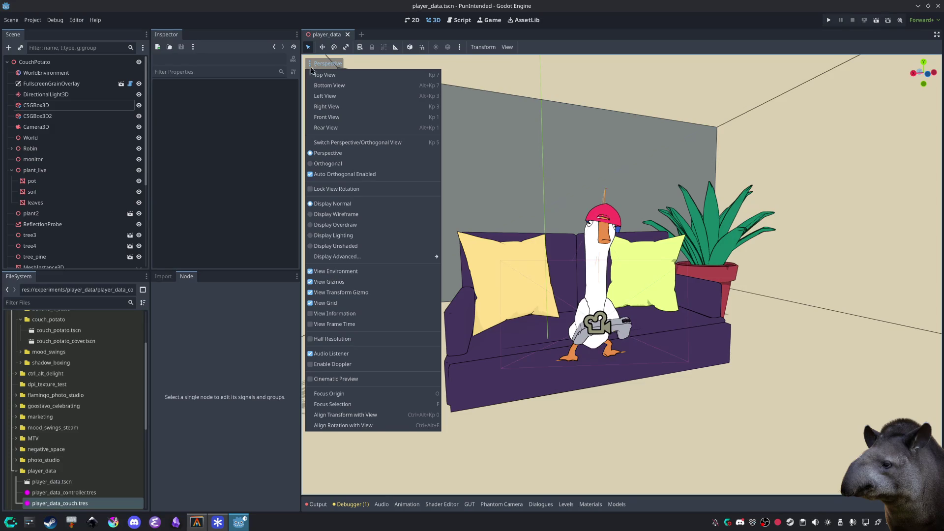
pyautogui.click(337, 379)
pyautogui.click(702, 416)
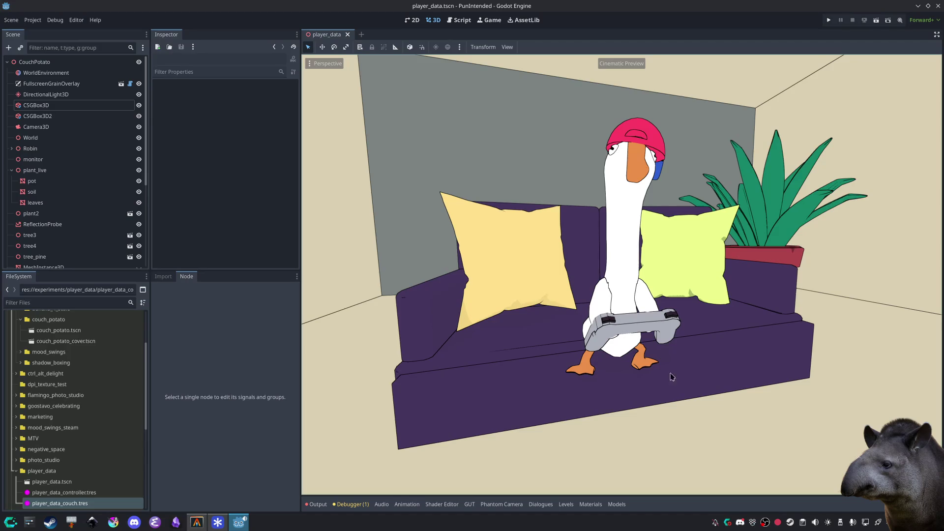
# Step: Capture full-screen screenshots of the goose-on-couch scene, then dismiss the screenshot notifications
pyautogui.press('Print')
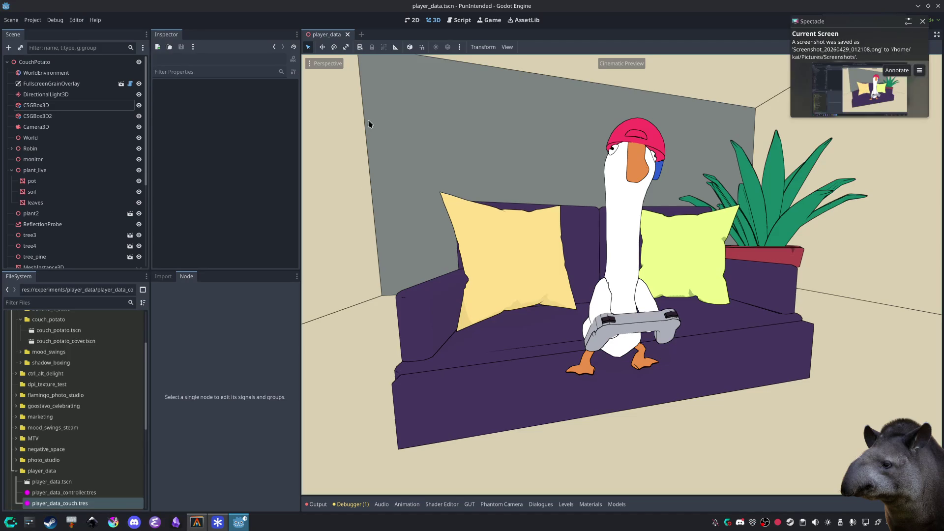
pyautogui.press('super+shift+Print')
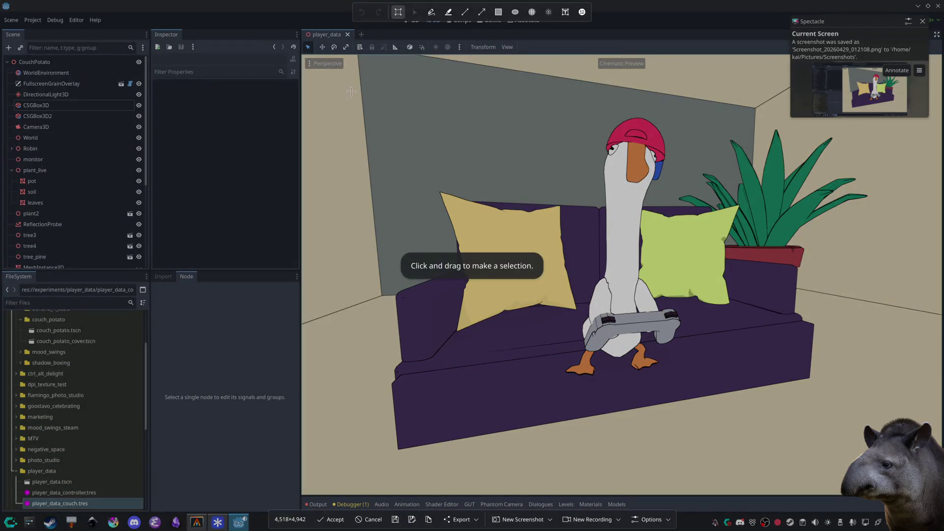
pyautogui.moveTo(346, 89)
pyautogui.mouseDown()
pyautogui.moveTo(723, 301)
pyautogui.moveTo(902, 446)
pyautogui.moveTo(640, 412)
pyautogui.mouseUp()
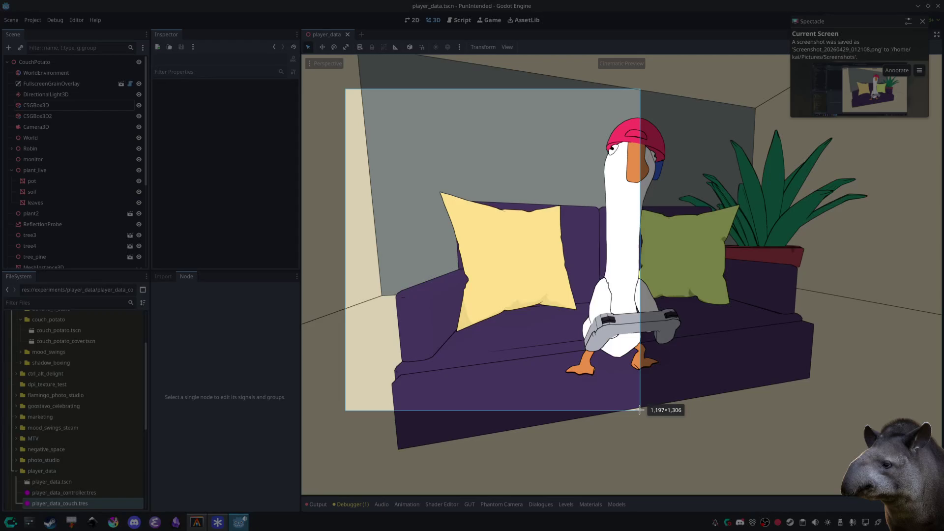
pyautogui.press('Return')
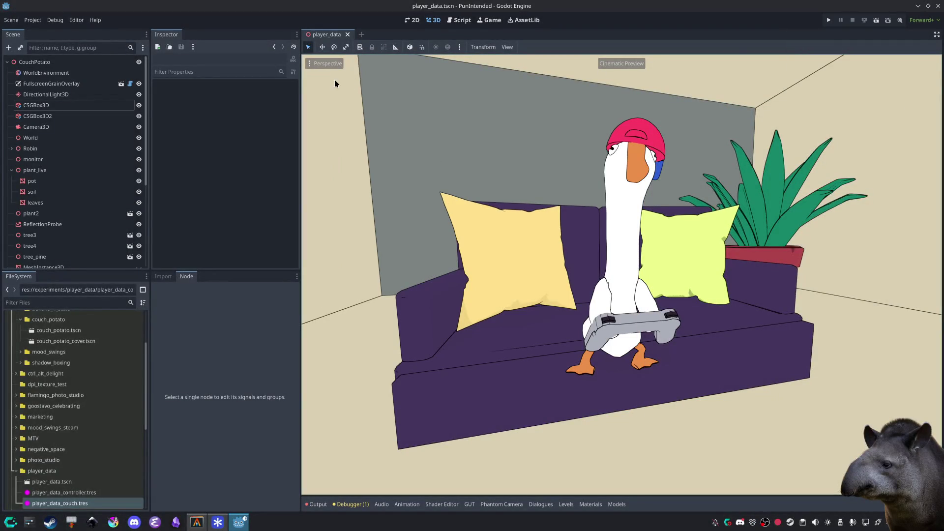
pyautogui.press('Print')
pyautogui.press('Print')
pyautogui.press('Print')
pyautogui.click(922, 23)
pyautogui.click(922, 23)
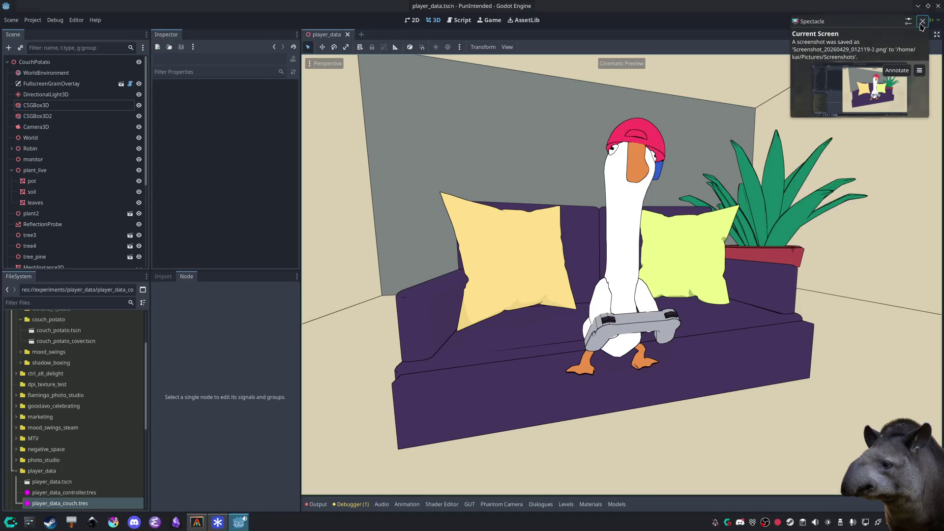
# Step: Save a 1,658×1,690 region capture tightly framing the goose on the couch, then launch Krita
pyautogui.click(922, 23)
pyautogui.press('super+shift+Print')
pyautogui.moveTo(336, 81)
pyautogui.mouseDown()
pyautogui.moveTo(842, 399)
pyautogui.moveTo(932, 468)
pyautogui.moveTo(889, 468)
pyautogui.mouseUp()
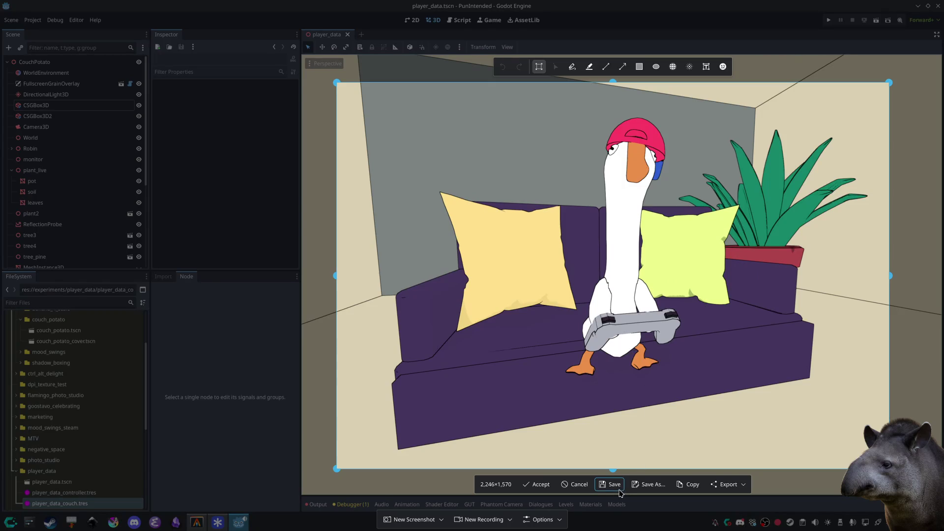
pyautogui.moveTo(612, 82); pyautogui.dragTo(611, 73)
pyautogui.moveTo(890, 271); pyautogui.dragTo(837, 271)
pyautogui.moveTo(336, 279); pyautogui.dragTo(427, 290)
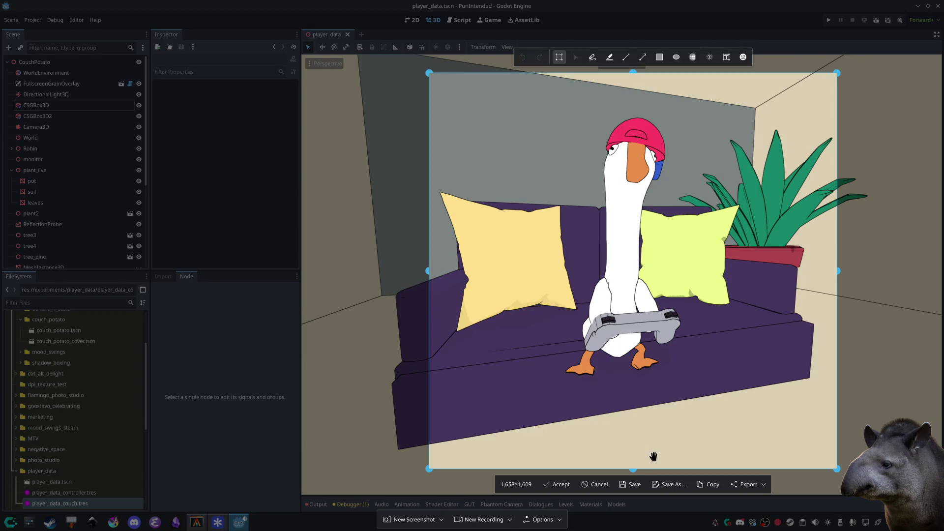
pyautogui.moveTo(635, 469); pyautogui.dragTo(633, 492)
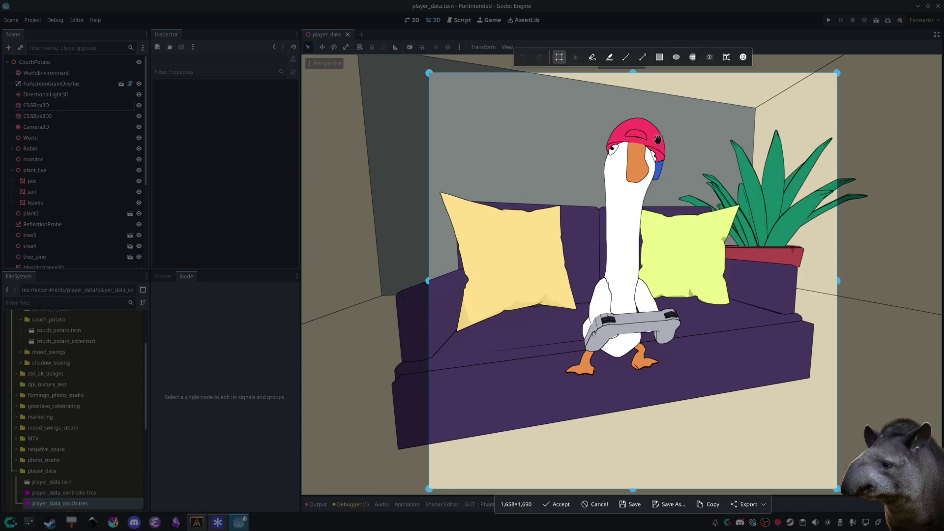
pyautogui.click(631, 504)
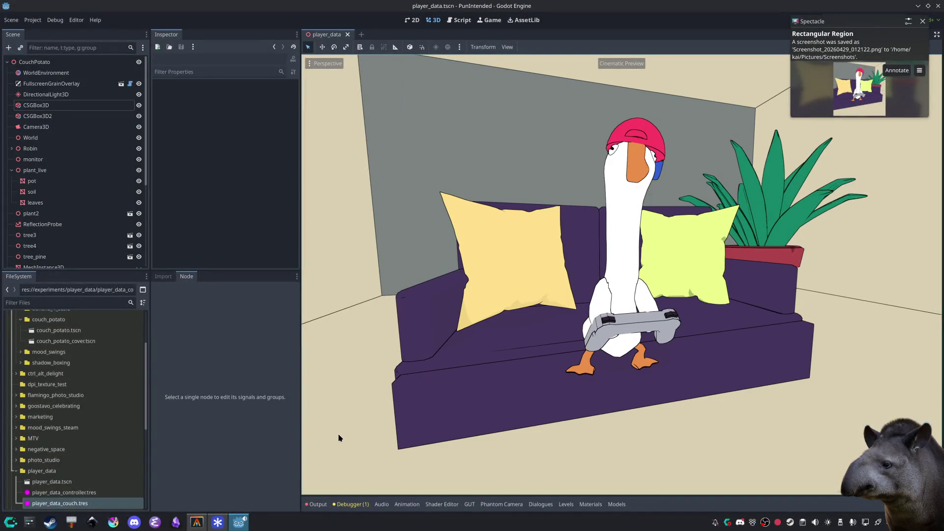
pyautogui.click(113, 522)
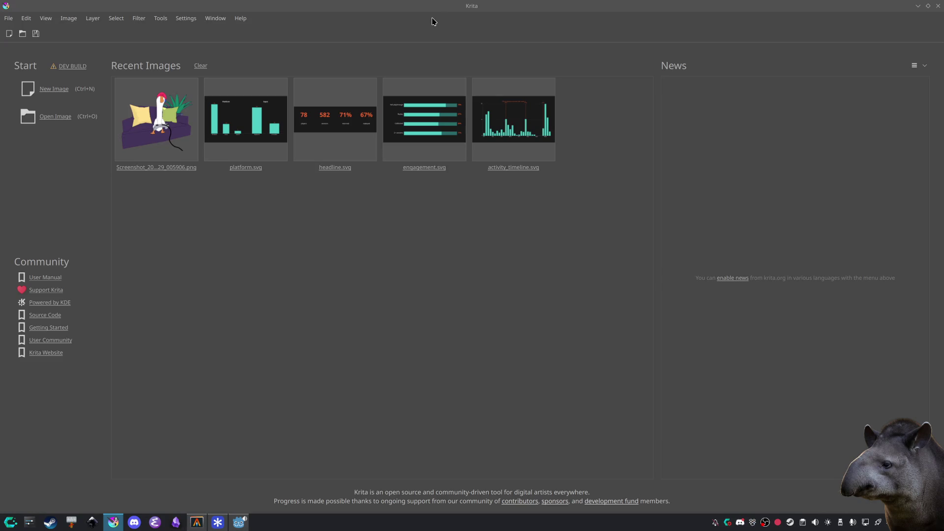
# Step: Try a brush stroke and then a freehand-path curve for the cable, undoing both
pyautogui.hotkey('alt', 'Tab')
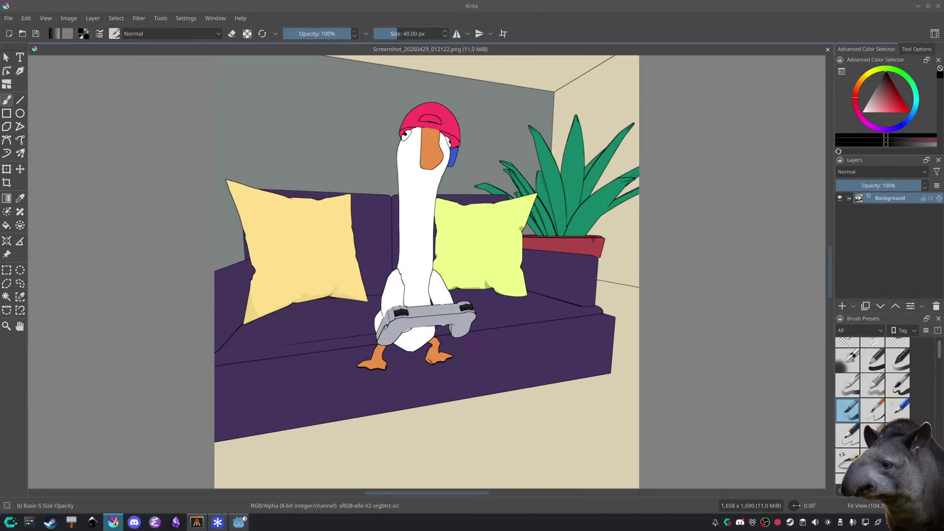
pyautogui.moveTo(431, 309)
pyautogui.mouseDown()
pyautogui.moveTo(465, 321)
pyautogui.moveTo(494, 486)
pyautogui.mouseUp()
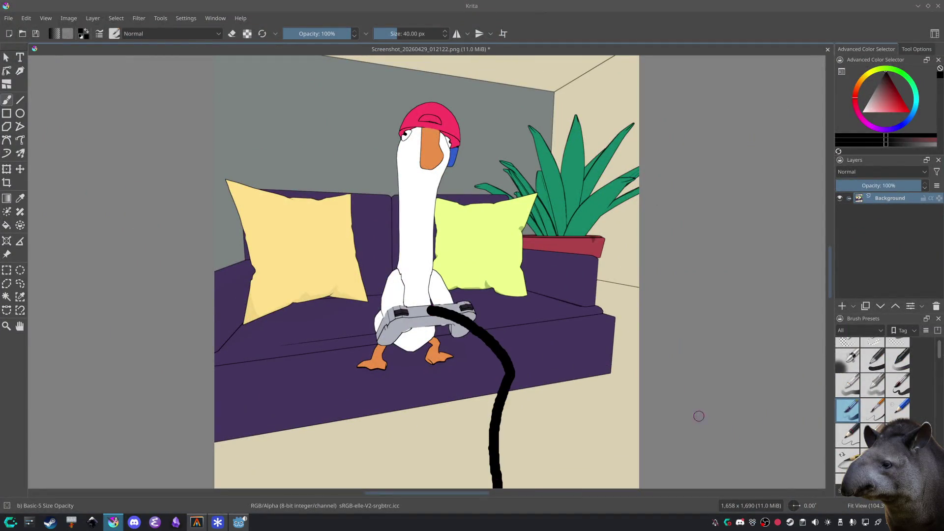
pyautogui.hotkey('ctrl', 'z')
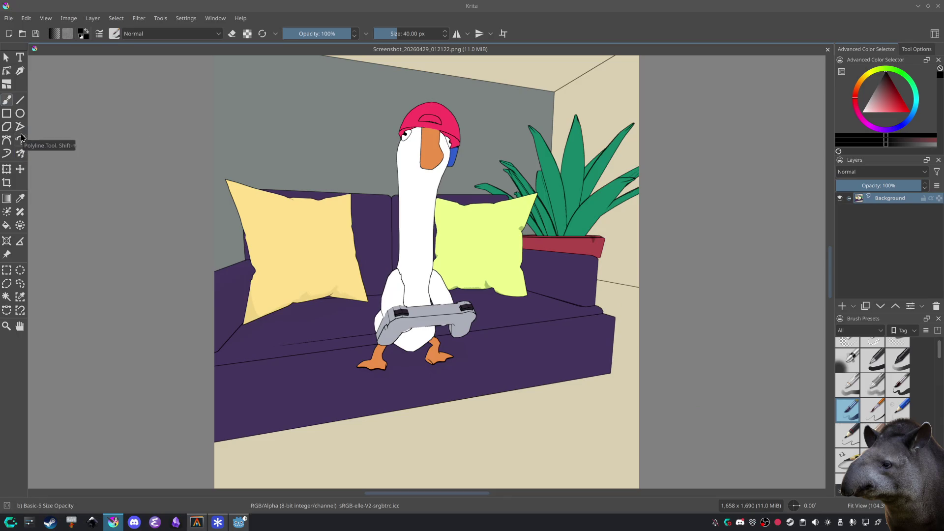
pyautogui.click(21, 139)
pyautogui.moveTo(428, 310); pyautogui.dragTo(536, 489)
pyautogui.hotkey('ctrl', 'z')
# Step: Draw a thinner 23.98 px black cable from the controller to the bottom edge and save
pyautogui.click(394, 33)
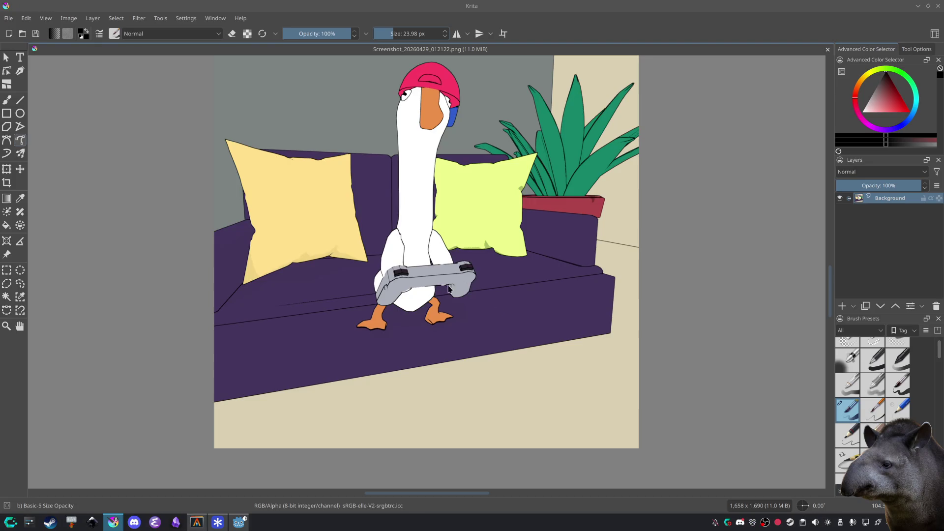
pyautogui.moveTo(434, 271); pyautogui.dragTo(491, 479)
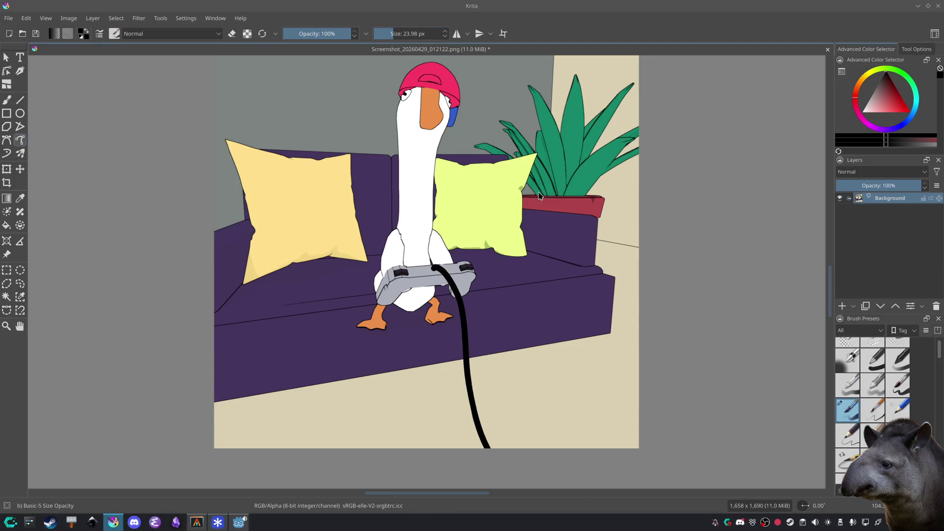
pyautogui.moveTo(530, 187); pyautogui.dragTo(583, 213)
pyautogui.scroll(-5, 737, 260)
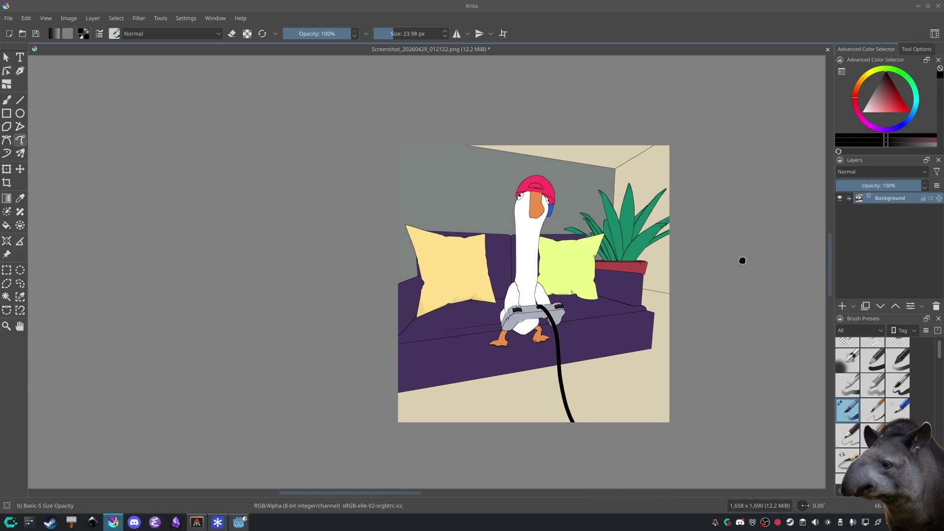
pyautogui.hotkey('ctrl', 's')
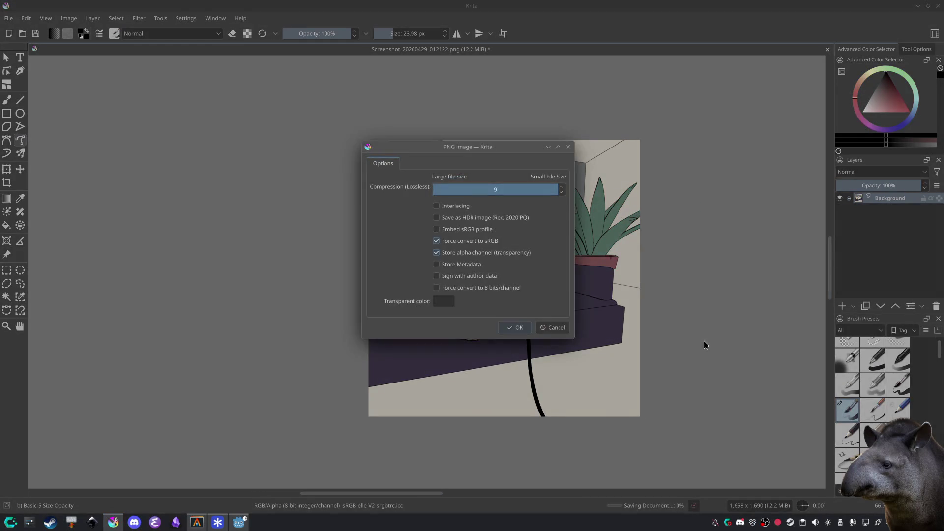
# Step: Confirm the PNG save options and drag the saved image onto the Player Data slide
pyautogui.click(514, 329)
pyautogui.hotkey('alt', 'Tab')
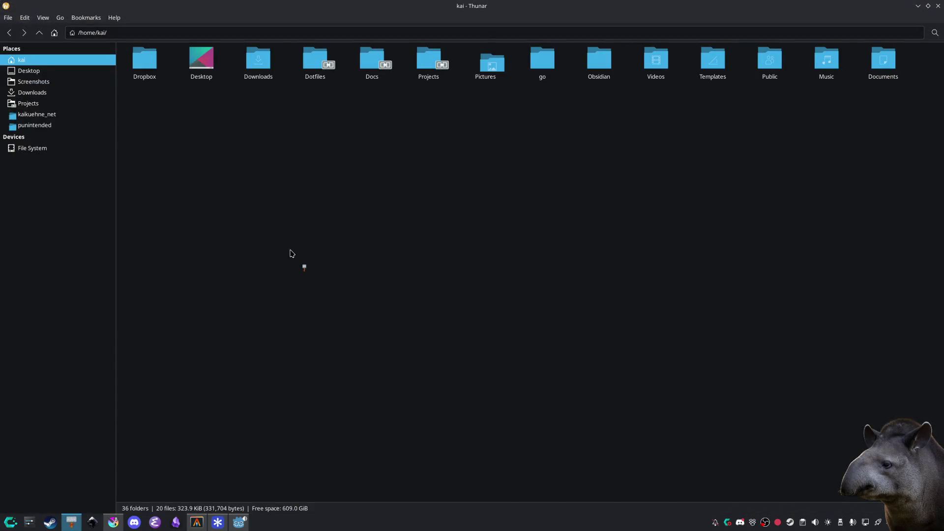
pyautogui.click(939, 6)
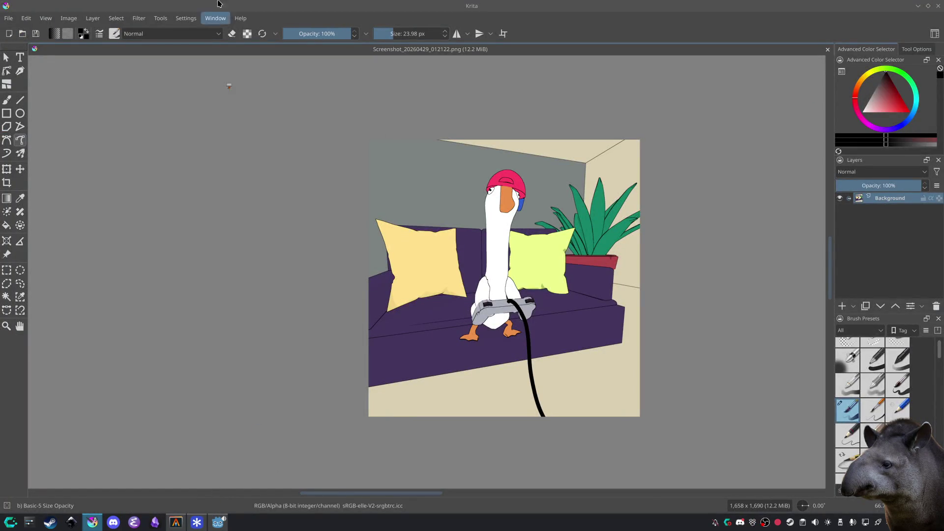
pyautogui.moveTo(187, 520)
pyautogui.mouseDown()
pyautogui.moveTo(200, 512)
pyautogui.moveTo(197, 520)
pyautogui.moveTo(217, 523)
pyautogui.moveTo(231, 491)
pyautogui.mouseUp()
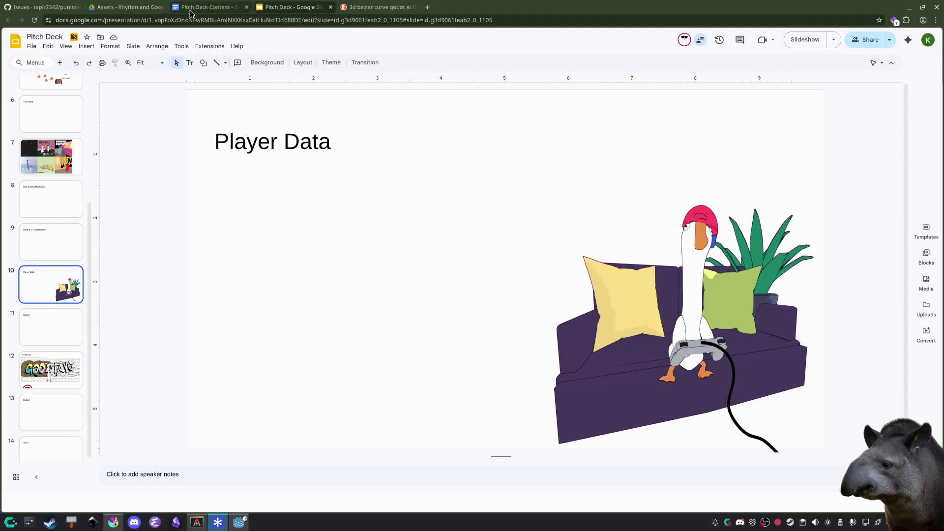
# Step: View the Player Data slide with the goose image full screen, then bring Krita back to the front
pyautogui.hotkey('alt', 'Tab')
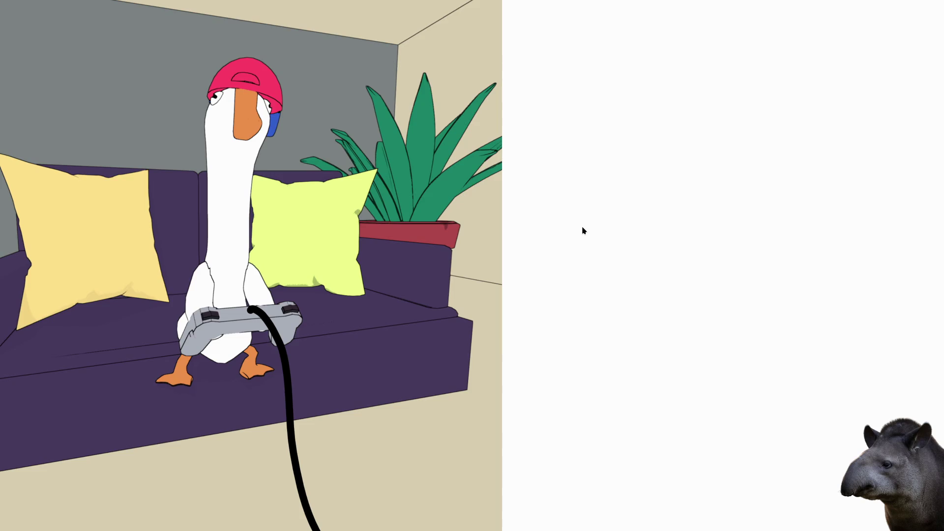
pyautogui.press('Escape')
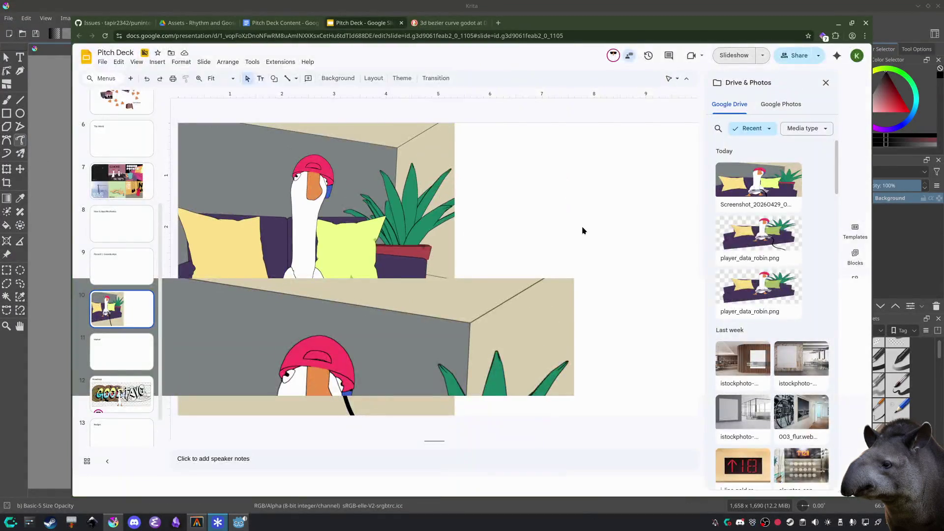
pyautogui.click(540, 20)
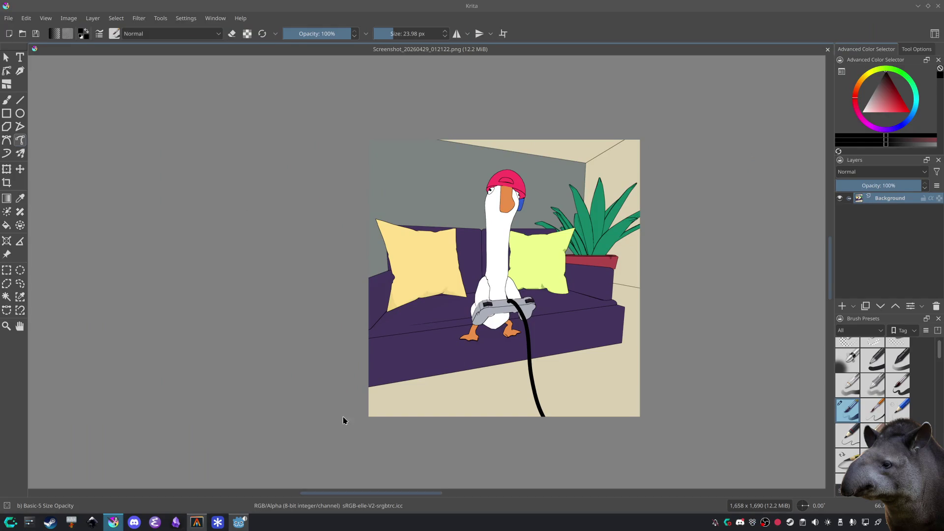
pyautogui.moveTo(235, 526)
pyautogui.click(197, 524)
pyautogui.click(197, 524)
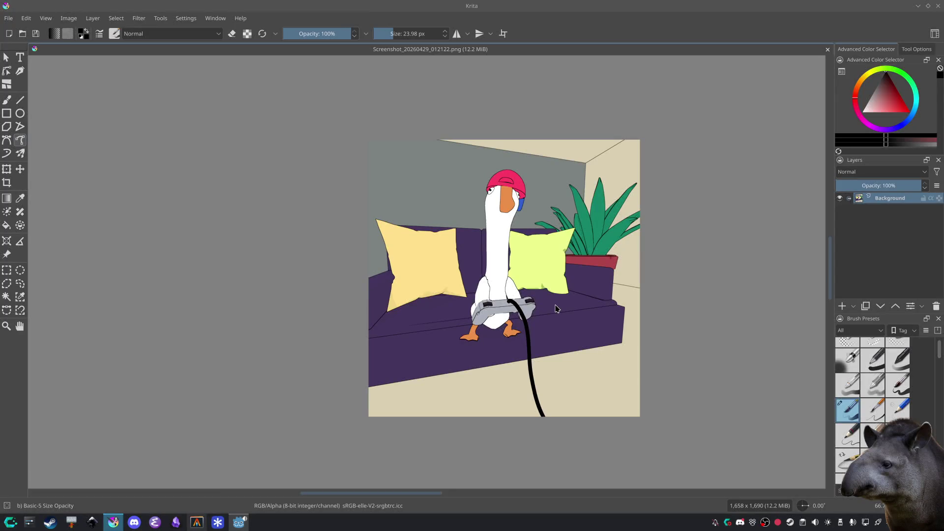
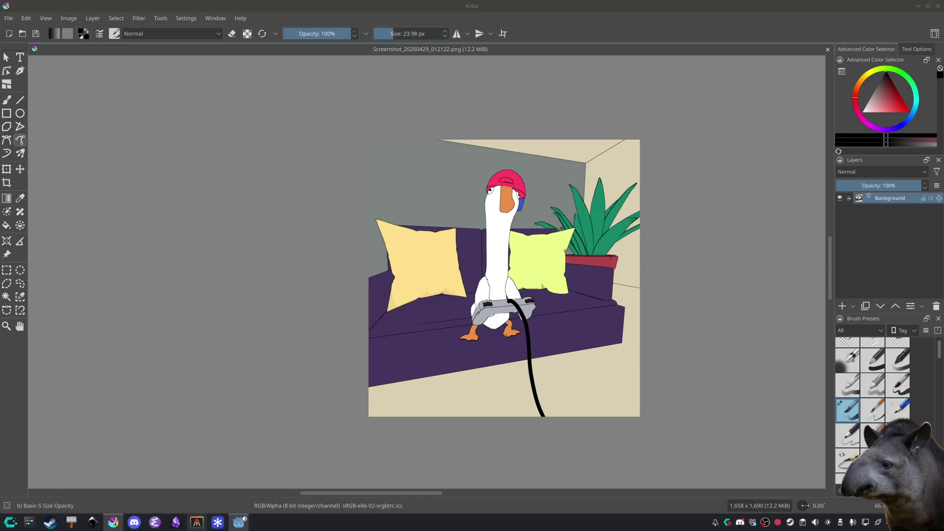
# Step: In Thunar, open the boxing folder inside charlie's animations folder
pyautogui.click(71, 522)
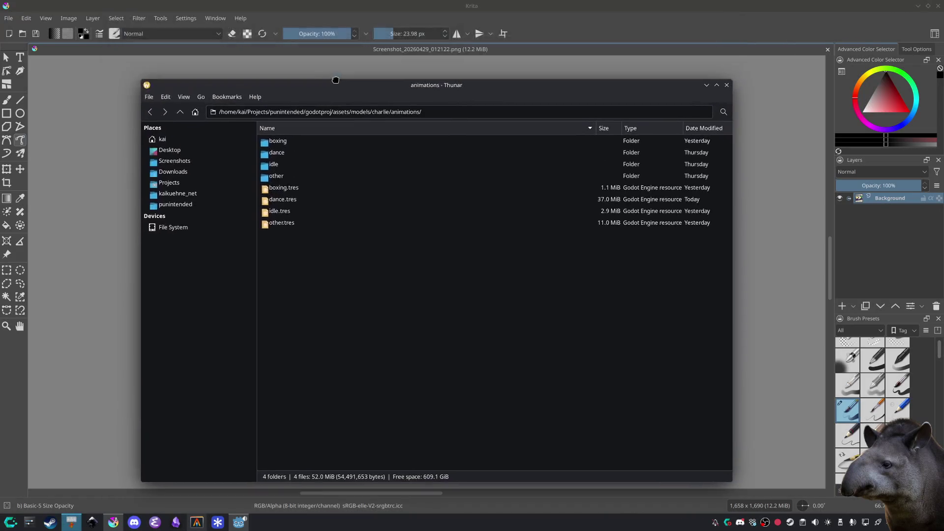
pyautogui.doubleClick(308, 140)
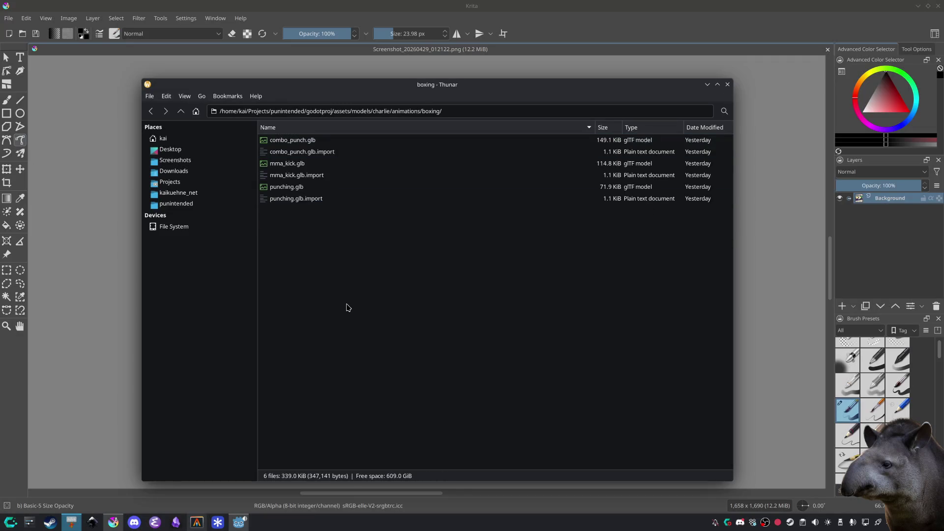
pyautogui.press('BackSpace')
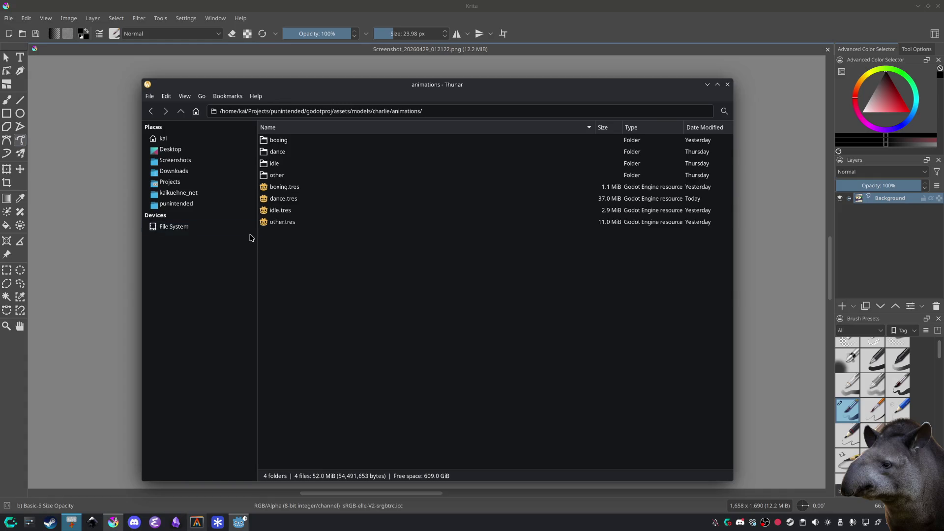
pyautogui.click(298, 140)
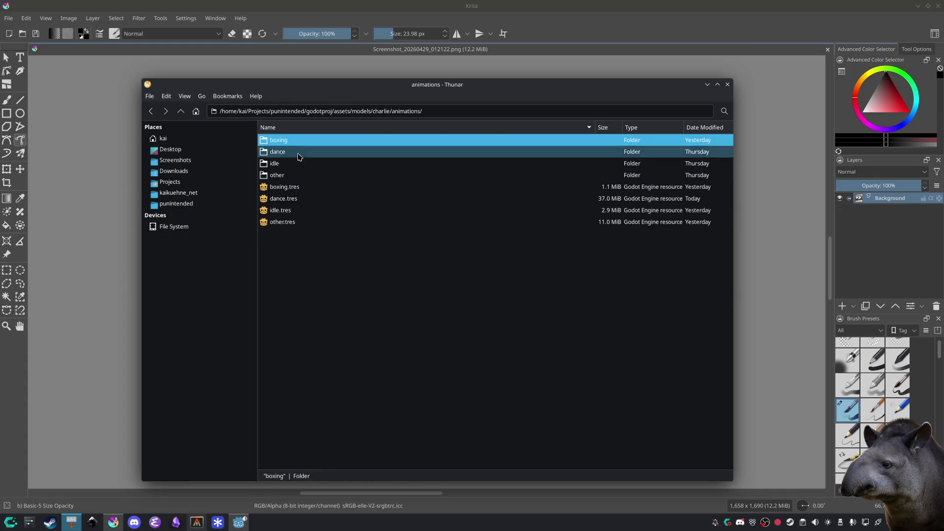
pyautogui.click(308, 275)
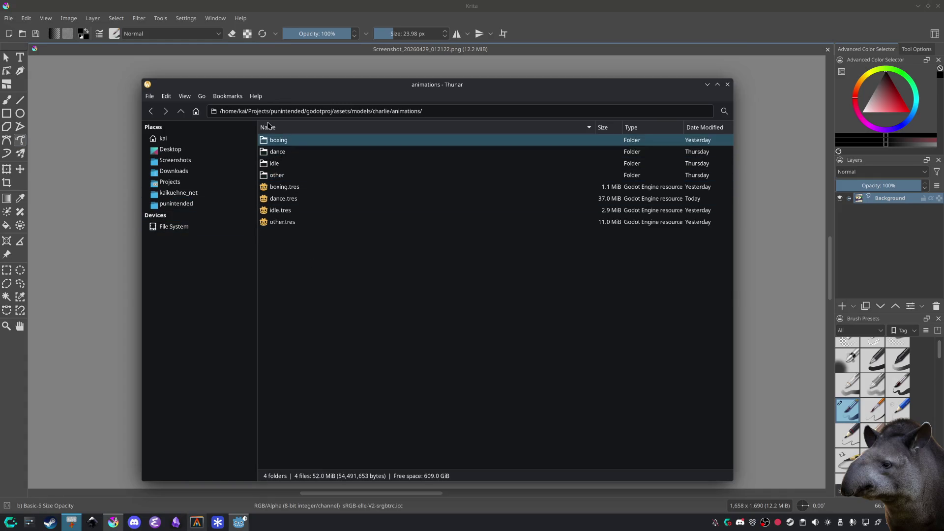
pyautogui.doubleClick(310, 142)
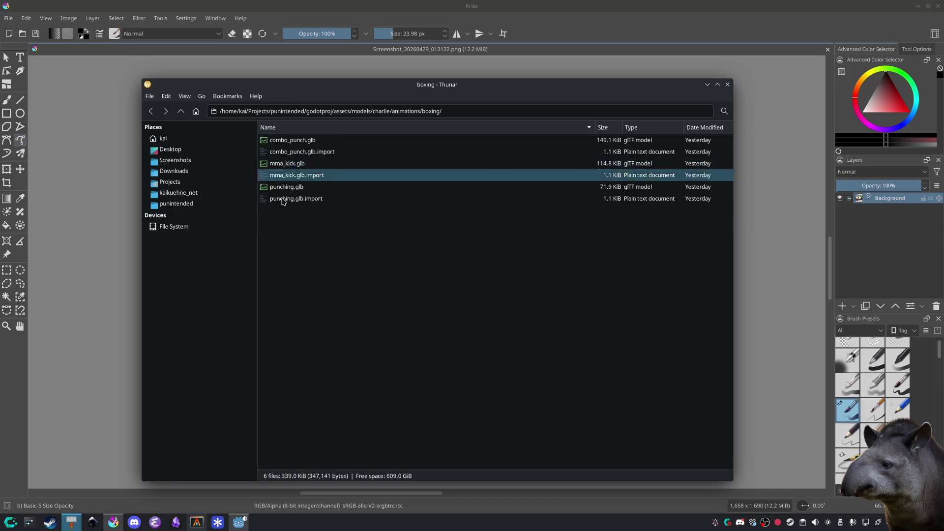
# Step: Inspect combo_punch.glb and mma_kick.glb, then return to Godot's Quick Open Scene picker
pyautogui.click(238, 522)
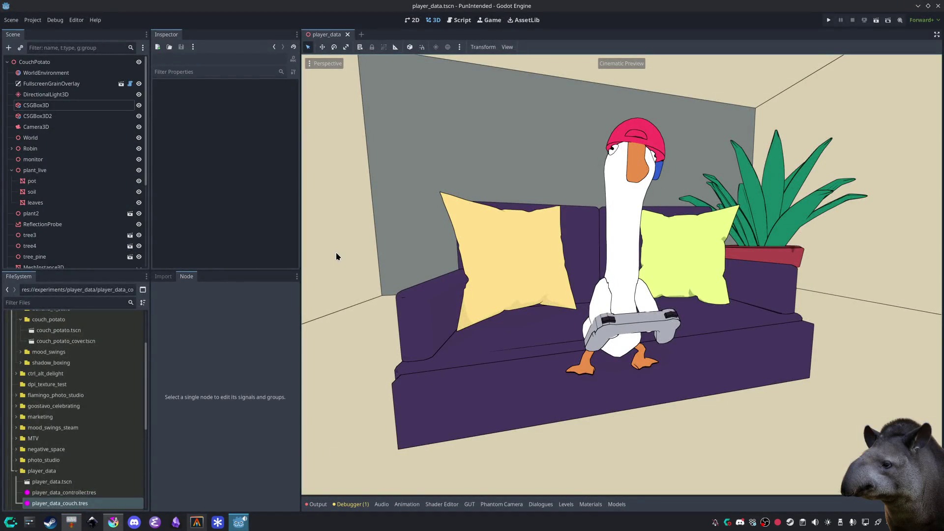
pyautogui.click(245, 528)
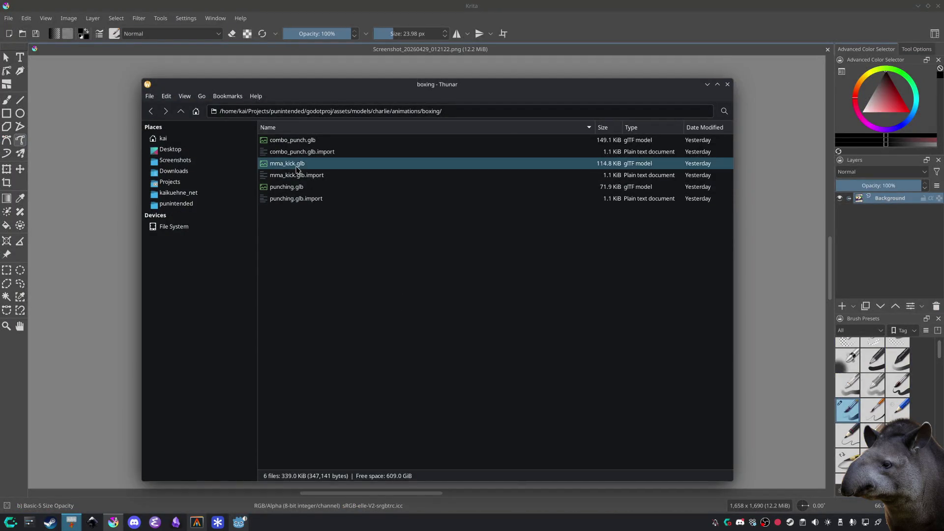
pyautogui.click(297, 144)
pyautogui.click(303, 165)
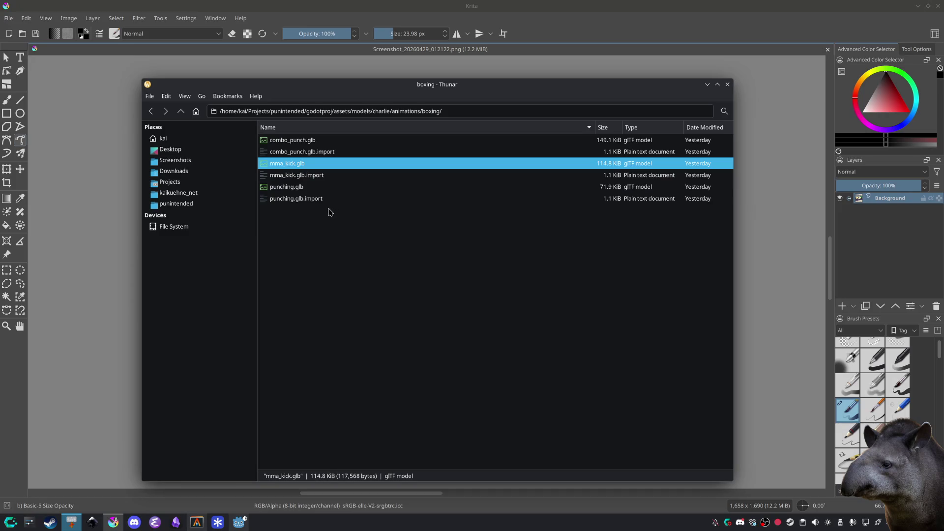
pyautogui.click(341, 218)
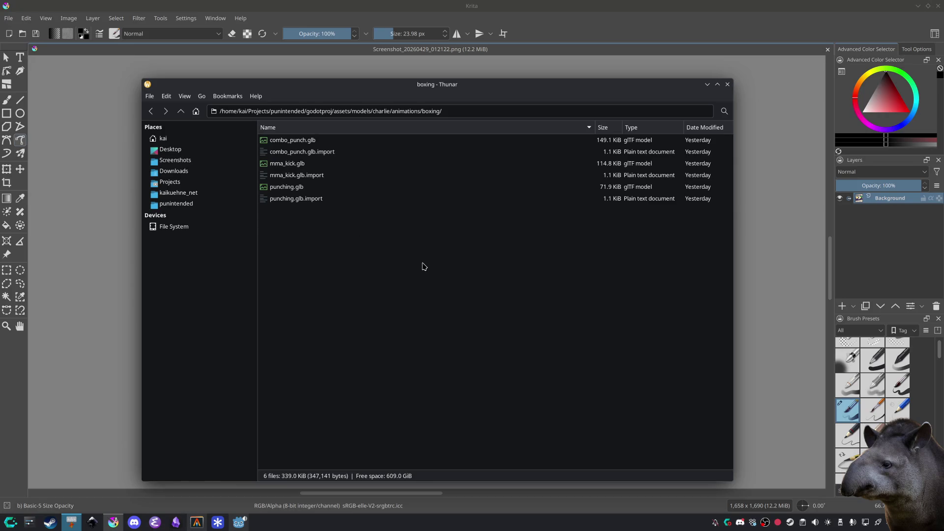
pyautogui.moveTo(326, 86)
pyautogui.mouseDown()
pyautogui.moveTo(343, 82)
pyautogui.moveTo(288, 79)
pyautogui.mouseUp()
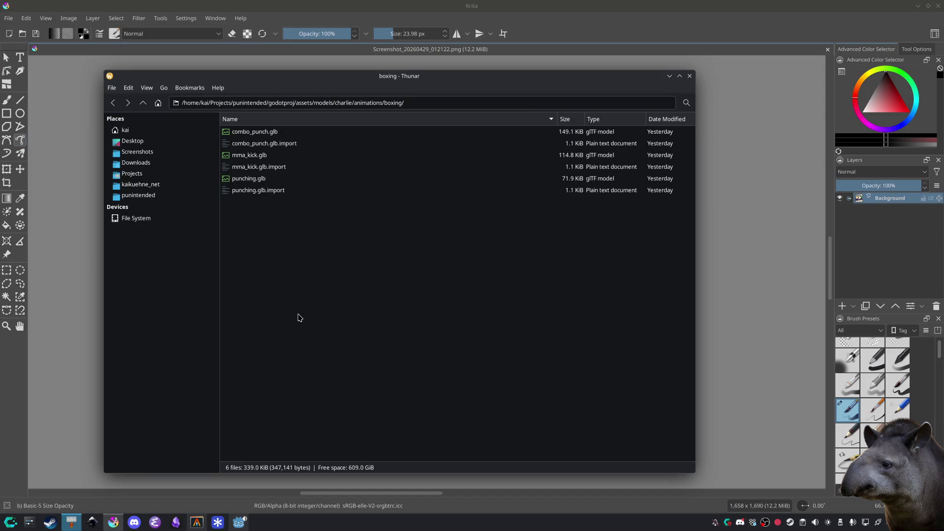
pyautogui.click(239, 522)
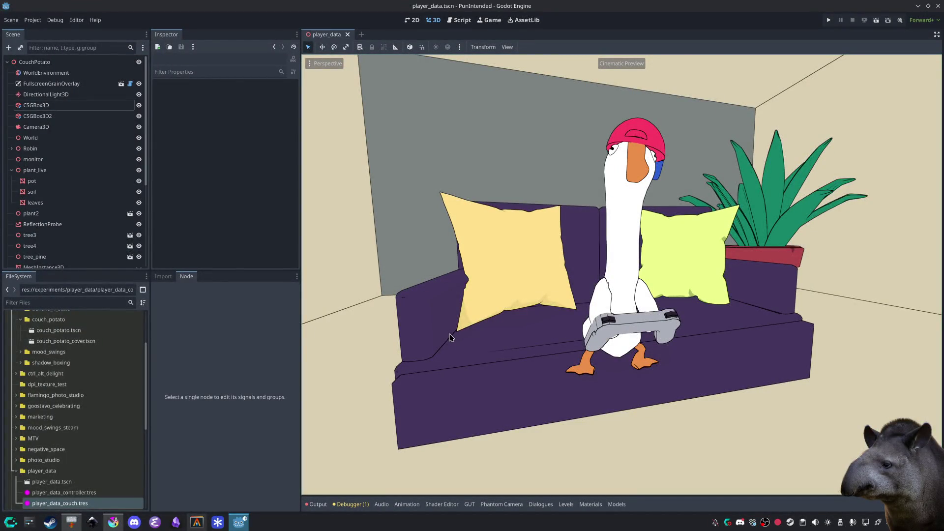
pyautogui.hotkey('ctrl', 'shift', 'o')
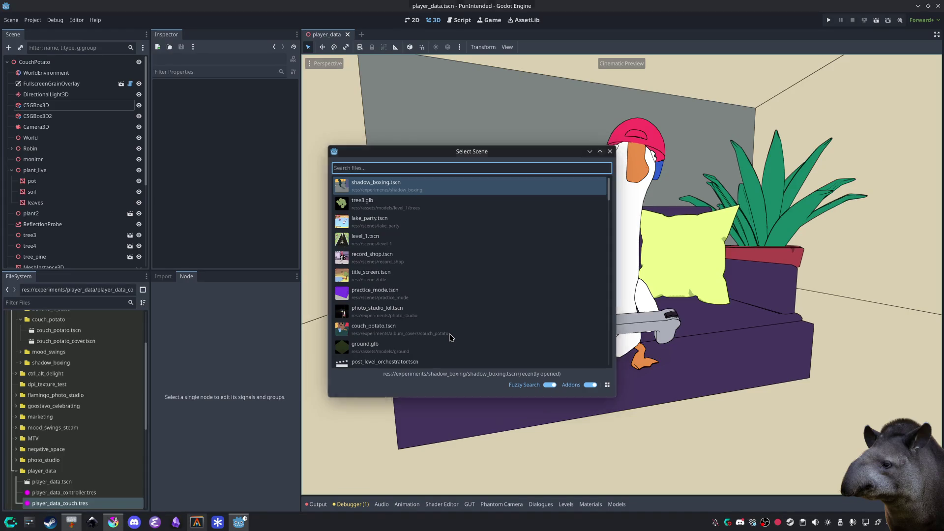
# Step: Open shadow_boxing.tscn, clear the ShadowBoxing root node's script, and save
pyautogui.click(450, 337)
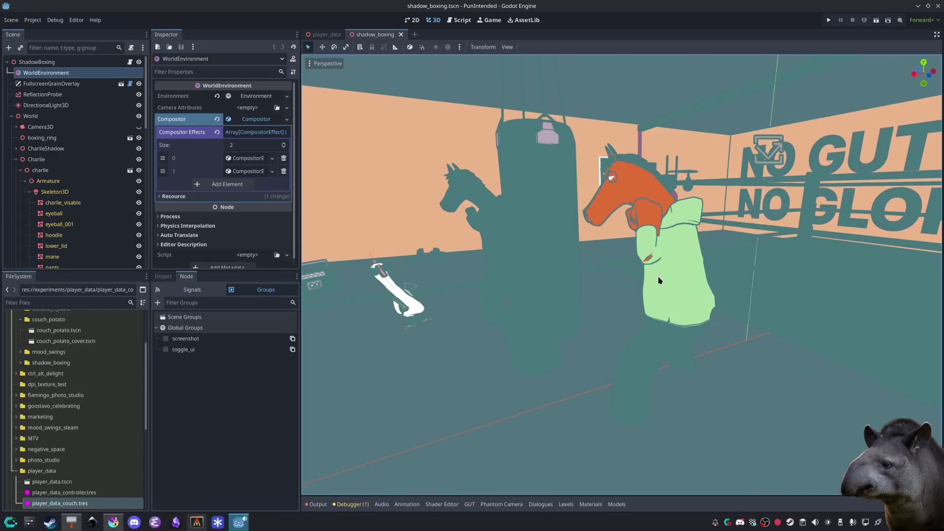
pyautogui.click(241, 158)
pyautogui.click(241, 160)
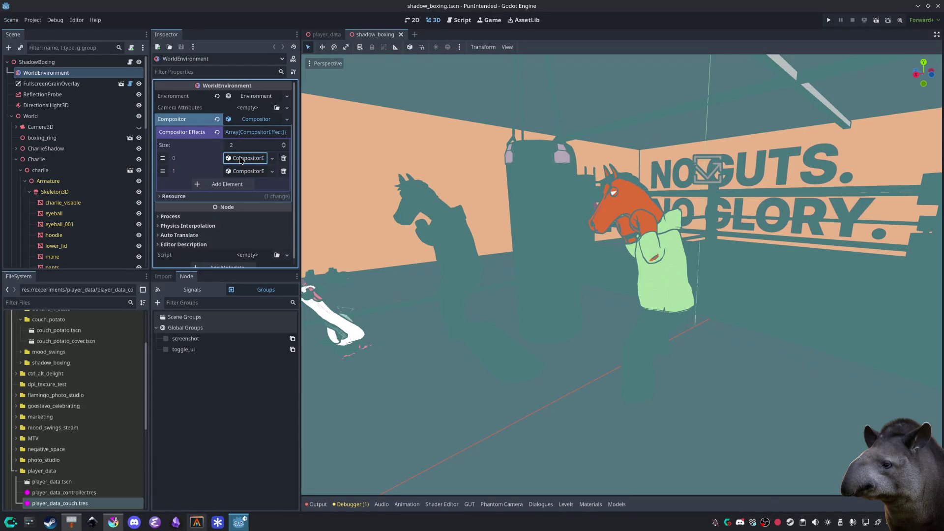
pyautogui.click(71, 63)
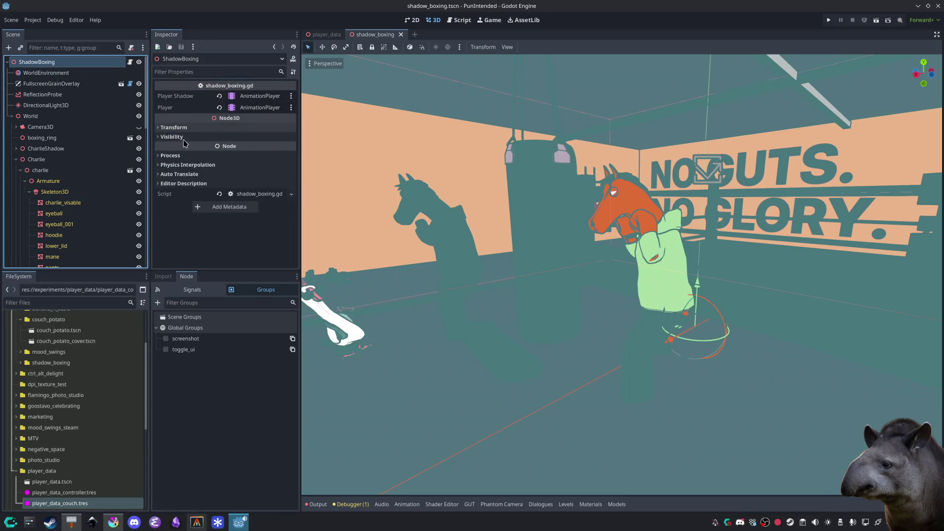
pyautogui.click(219, 194)
pyautogui.hotkey('ctrl', 's')
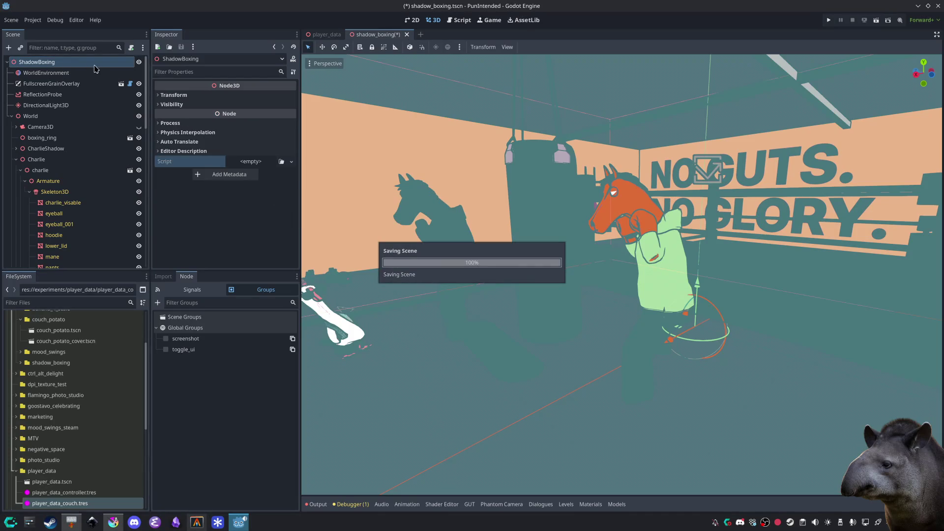
# Step: Inspect the WorldEnvironment's second compositor effect and its palette settings
pyautogui.click(41, 73)
pyautogui.click(231, 172)
pyautogui.scroll(-2, 207, 218)
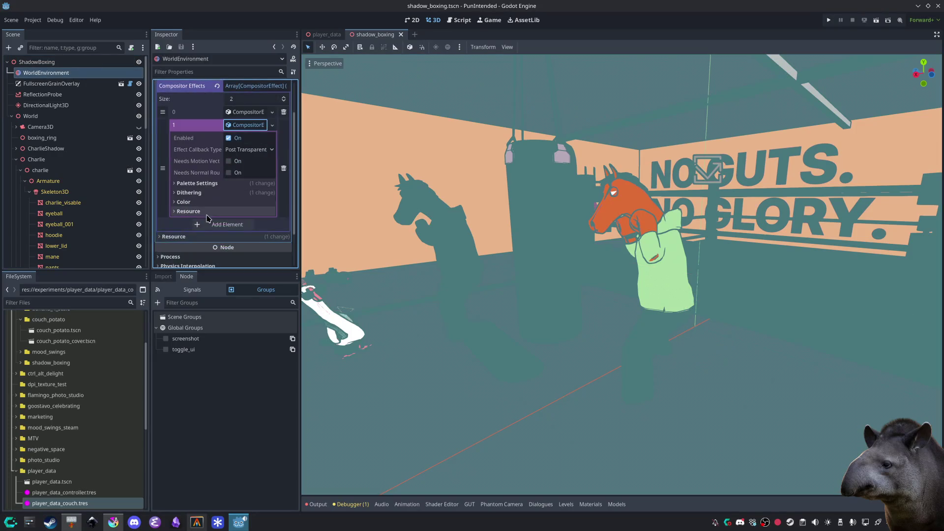
pyautogui.click(197, 183)
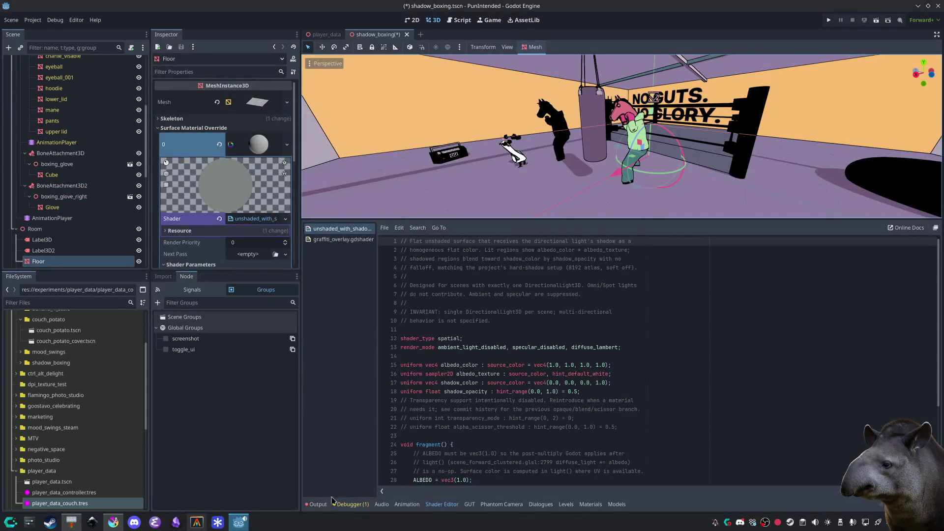
pyautogui.click(318, 504)
pyautogui.click(318, 504)
# Step: Orbit to see the shadow boxer behind the bag and select the AnimationPlayer
pyautogui.click(649, 277)
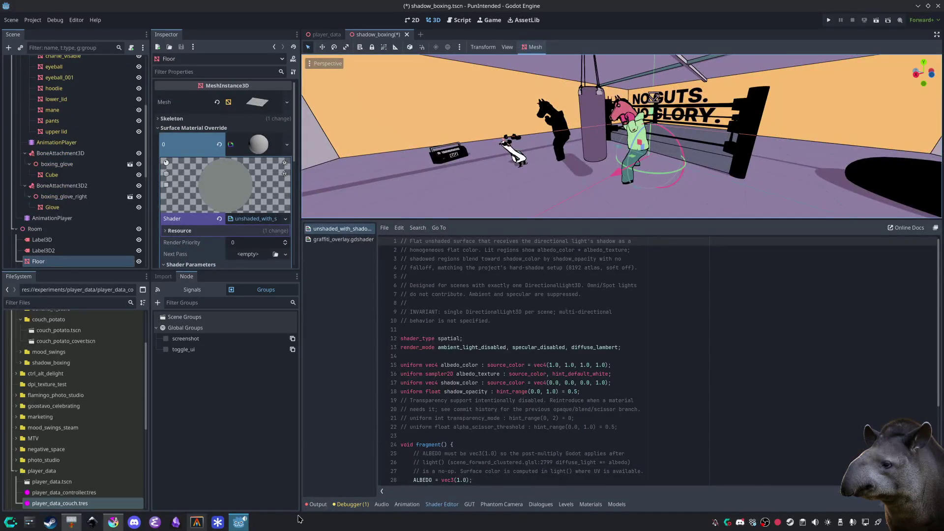
pyautogui.click(318, 504)
pyautogui.click(318, 504)
pyautogui.scroll(3, 527, 439)
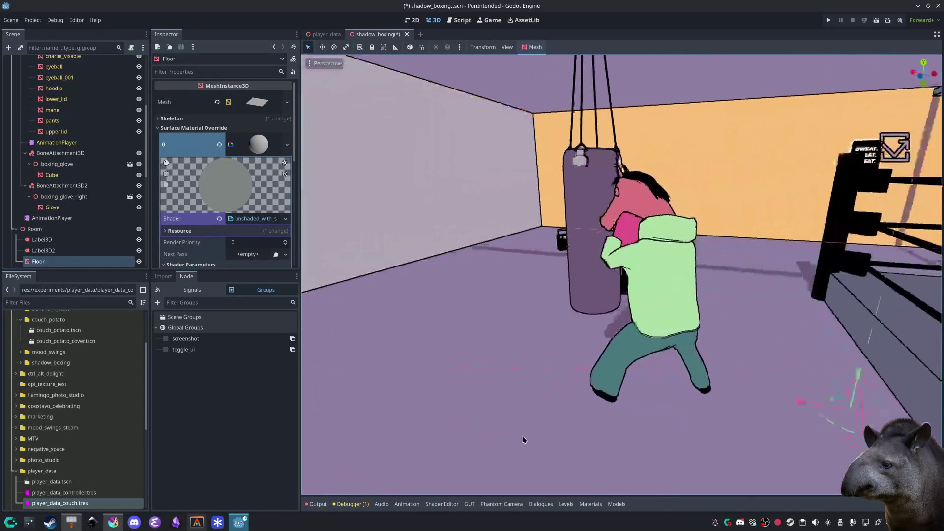
pyautogui.moveTo(527, 440); pyautogui.dragTo(678, 321)
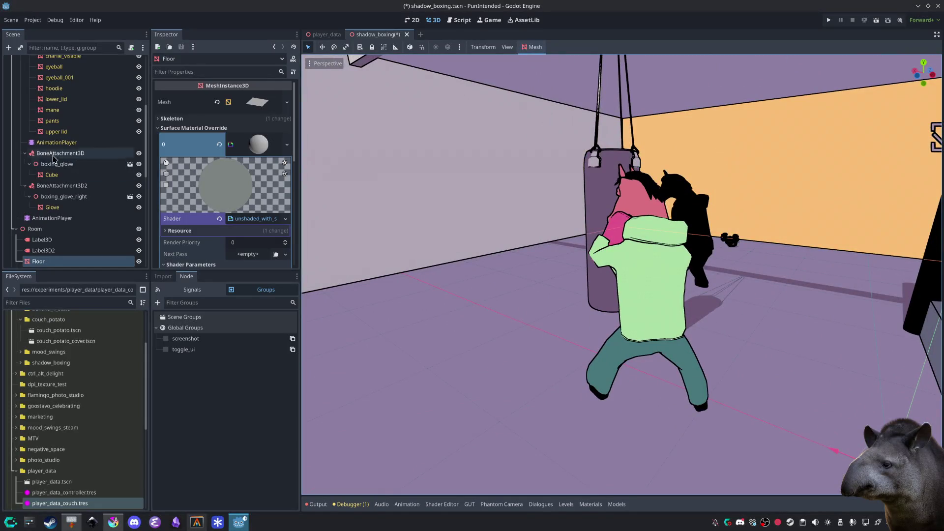
pyautogui.click(73, 219)
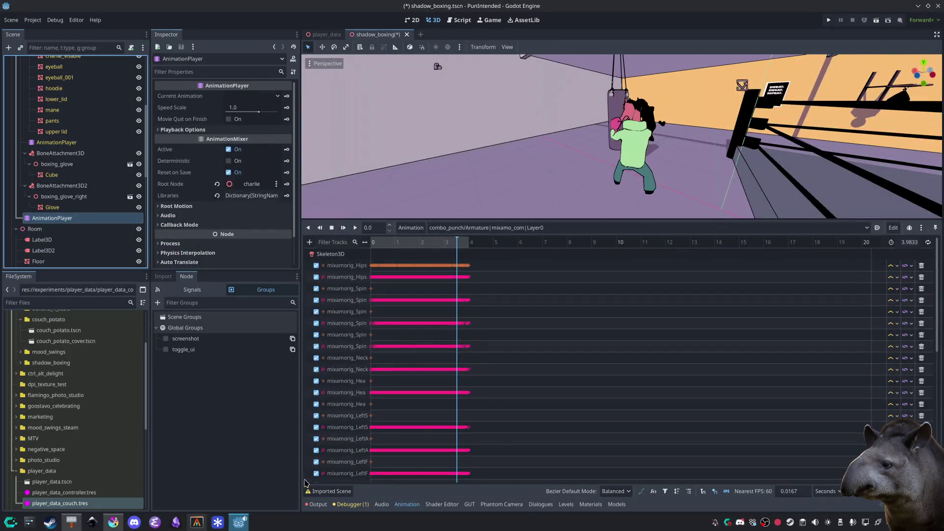
# Step: Collapse the Charlie and Room branches and frame Charlie in the viewport
pyautogui.click(407, 504)
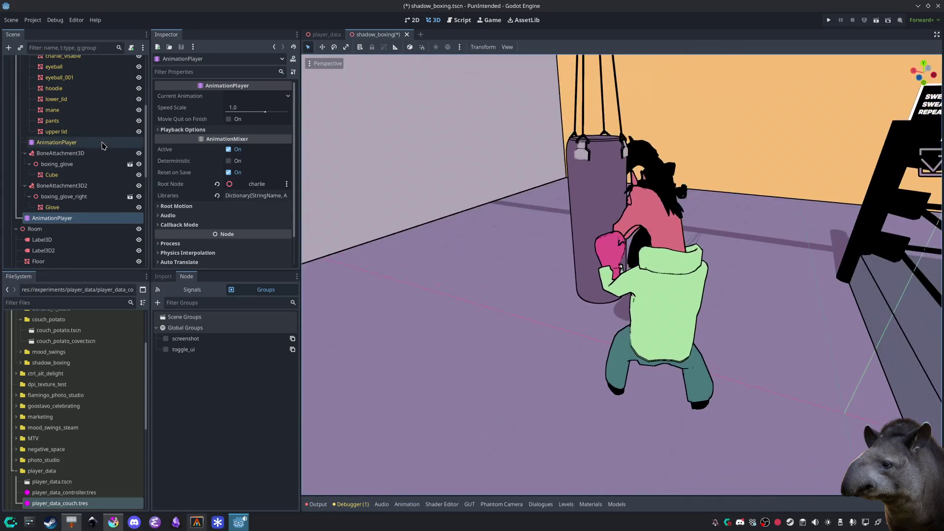
pyautogui.scroll(5, 74, 162)
pyautogui.click(15, 160)
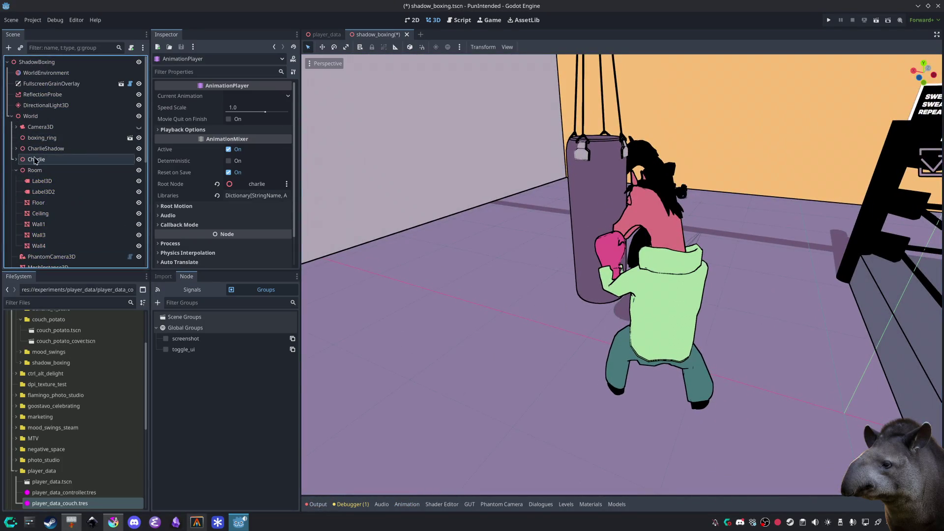
pyautogui.click(32, 160)
pyautogui.press('f')
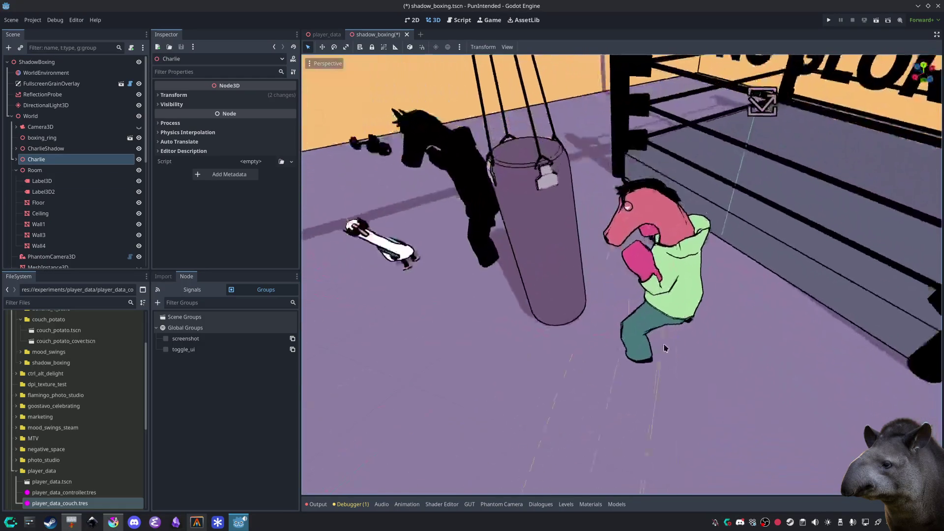
pyautogui.click(17, 170)
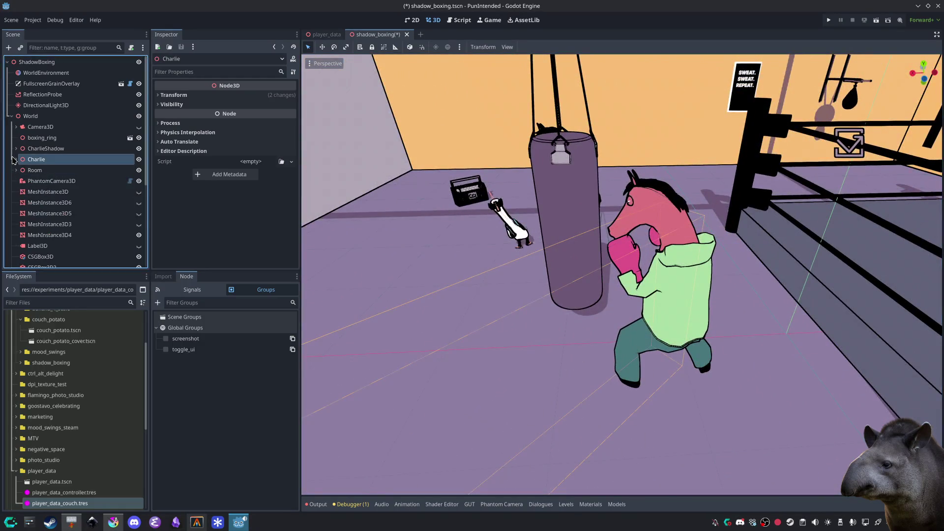
# Step: Play Charlie's combo_punch animation in the animation timeline
pyautogui.click(398, 507)
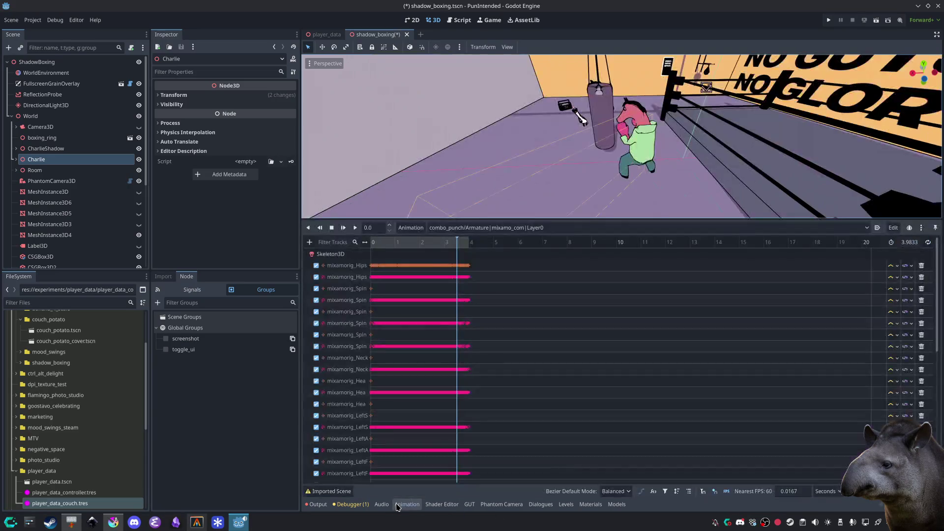
pyautogui.click(355, 228)
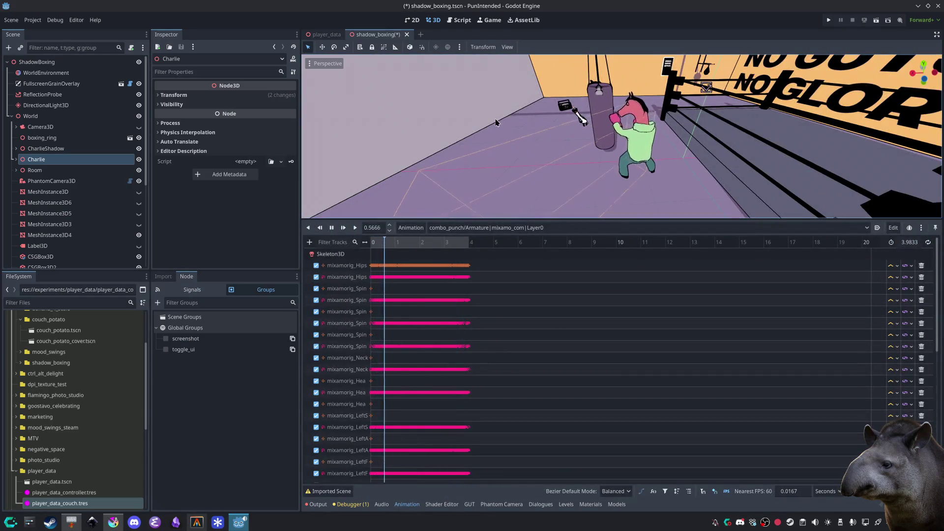
pyautogui.scroll(8, 497, 119)
pyautogui.click(316, 505)
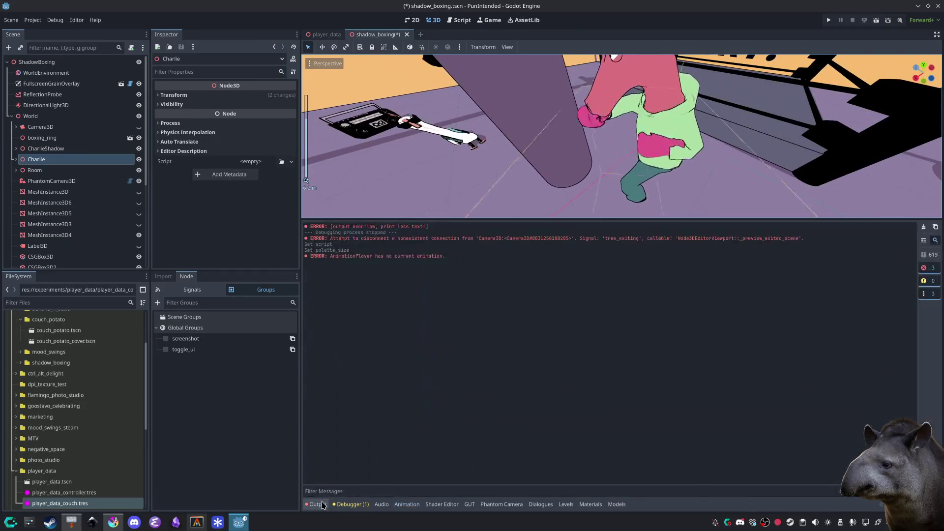
pyautogui.click(315, 505)
pyautogui.scroll(-5, 518, 362)
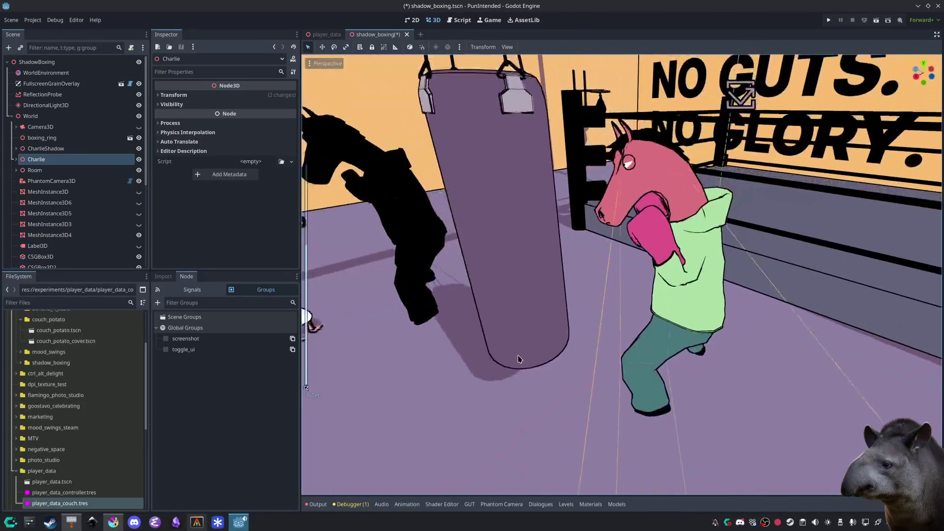
pyautogui.scroll(-4, 519, 359)
# Step: Browse the animation list (dance, mma_kick, punching) and open the Animation options menu
pyautogui.click(413, 504)
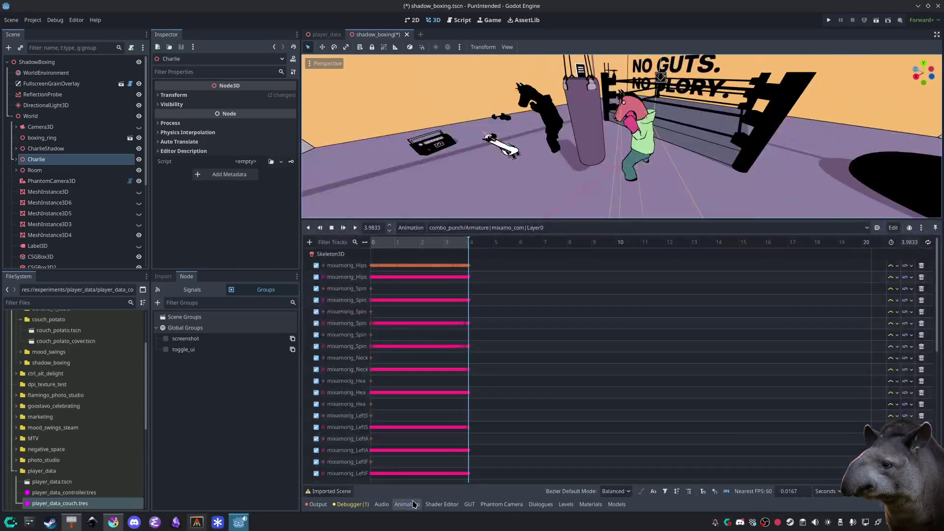
pyautogui.click(515, 224)
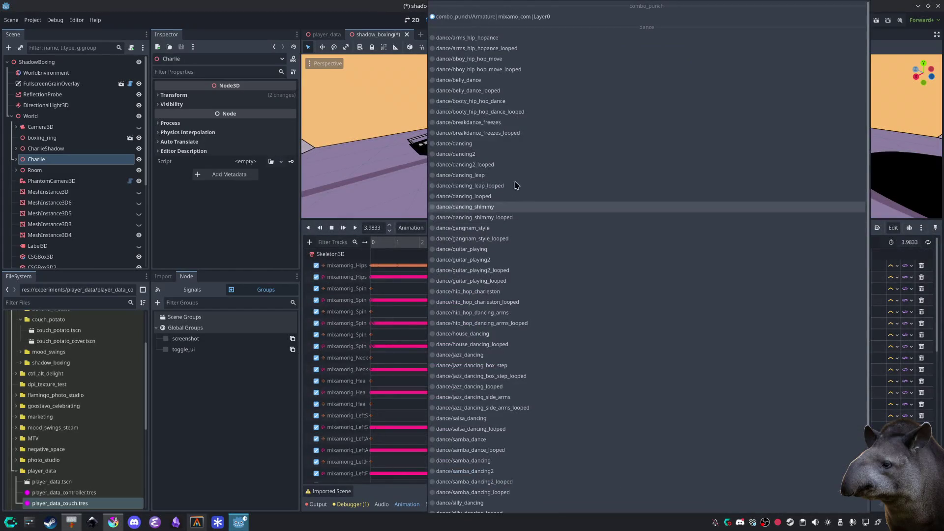
pyautogui.scroll(-3, 529, 187)
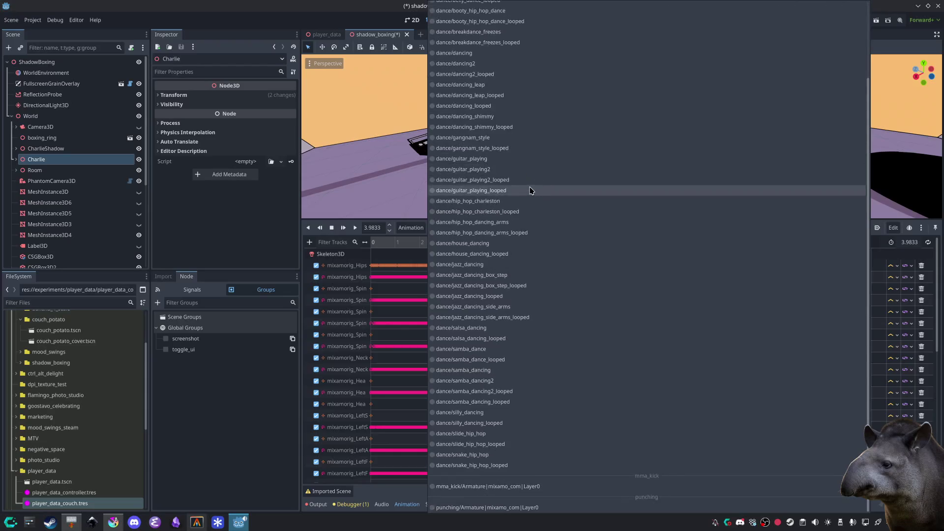
pyautogui.press('Up')
pyautogui.press('Up')
pyautogui.press('Up')
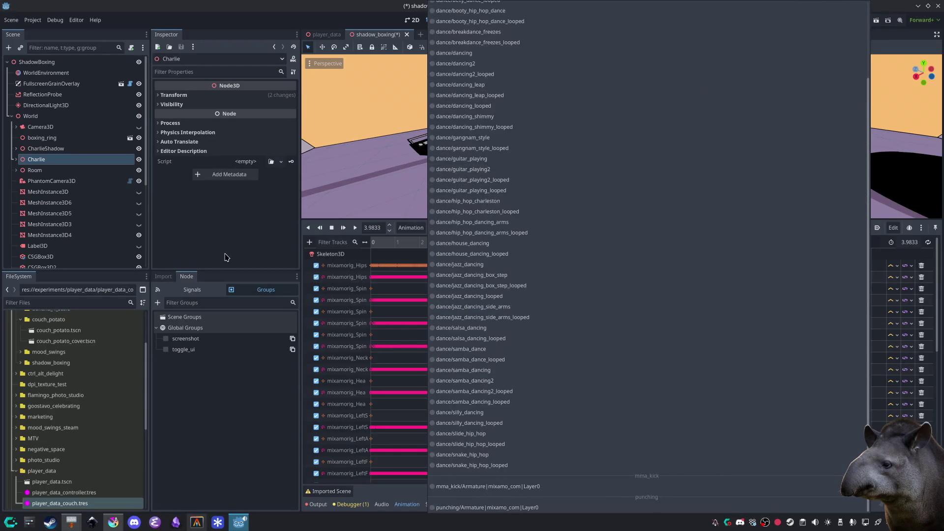
pyautogui.click(226, 258)
pyautogui.click(410, 228)
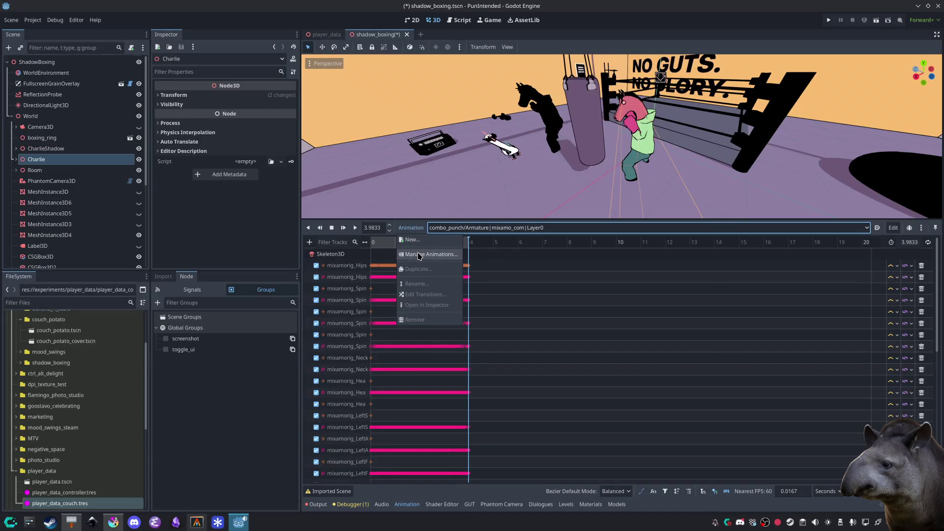
# Step: Delete the combo_punch, dance, mma_kick and punching libraries in Manage Animations
pyautogui.click(419, 254)
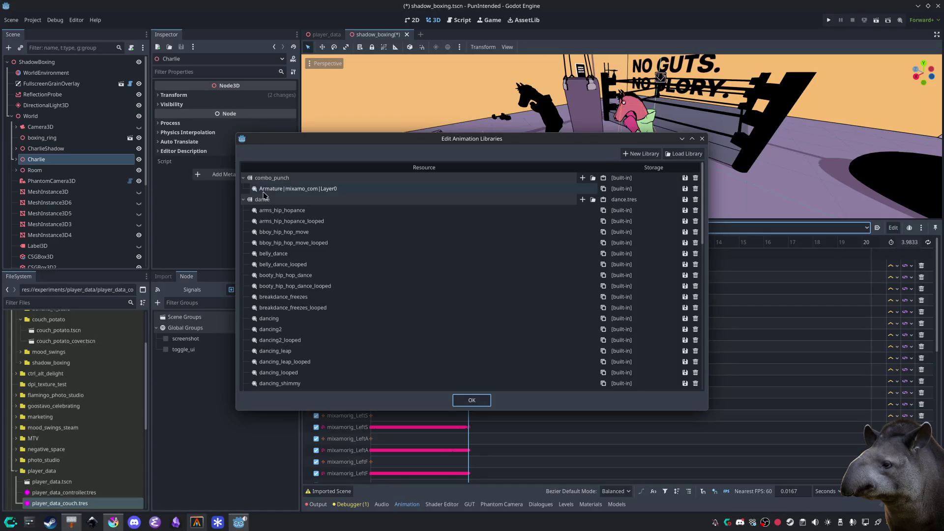
pyautogui.click(696, 178)
pyautogui.click(696, 179)
pyautogui.click(698, 178)
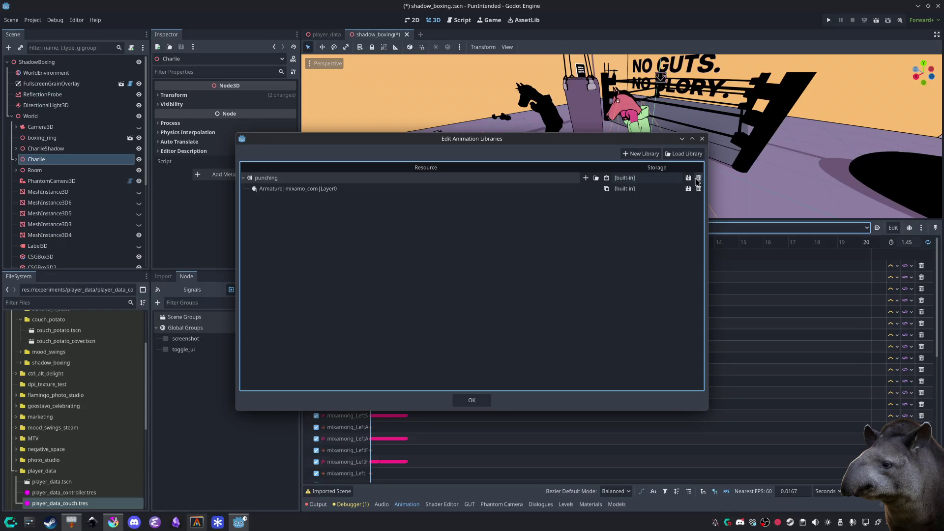
pyautogui.click(699, 178)
# Step: Load boxing.tres from assets/models/charlie/animations as the library and confirm
pyautogui.click(683, 154)
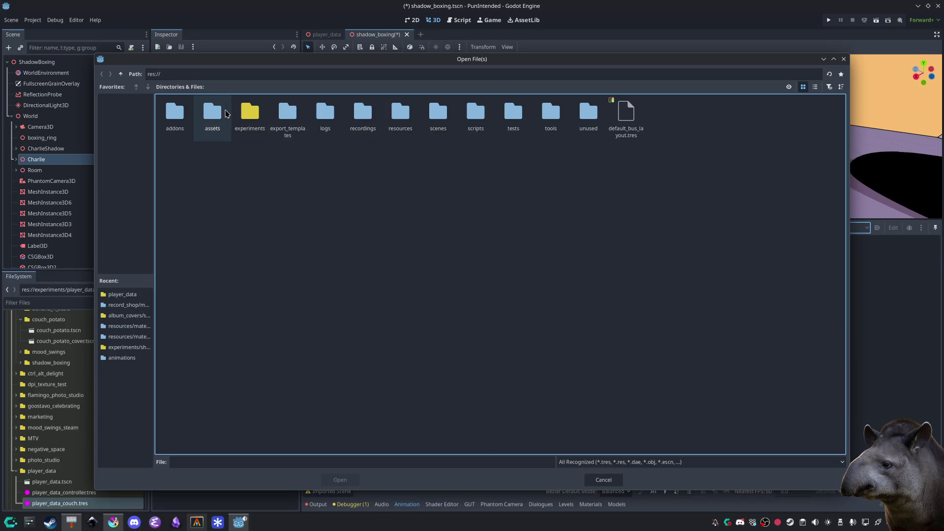
pyautogui.doubleClick(214, 110)
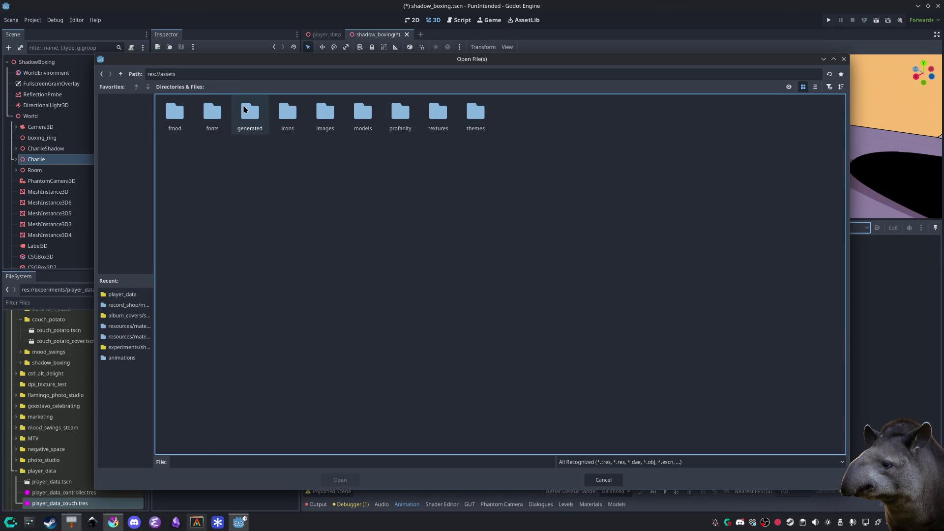
pyautogui.doubleClick(362, 112)
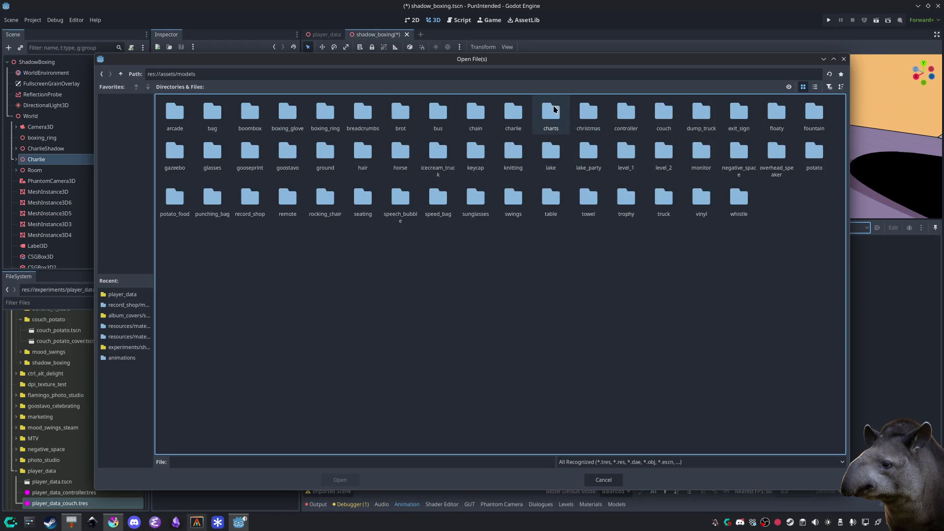
pyautogui.doubleClick(513, 112)
pyautogui.doubleClick(175, 113)
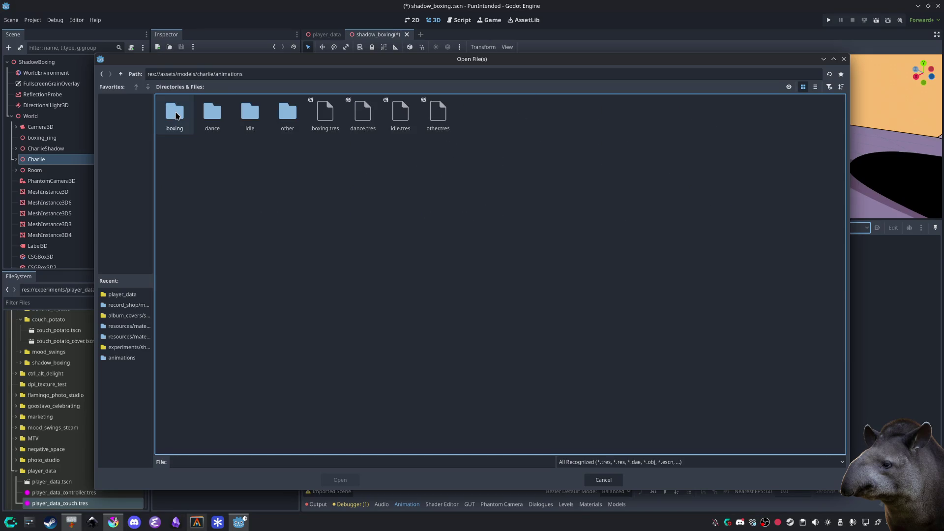
pyautogui.doubleClick(325, 116)
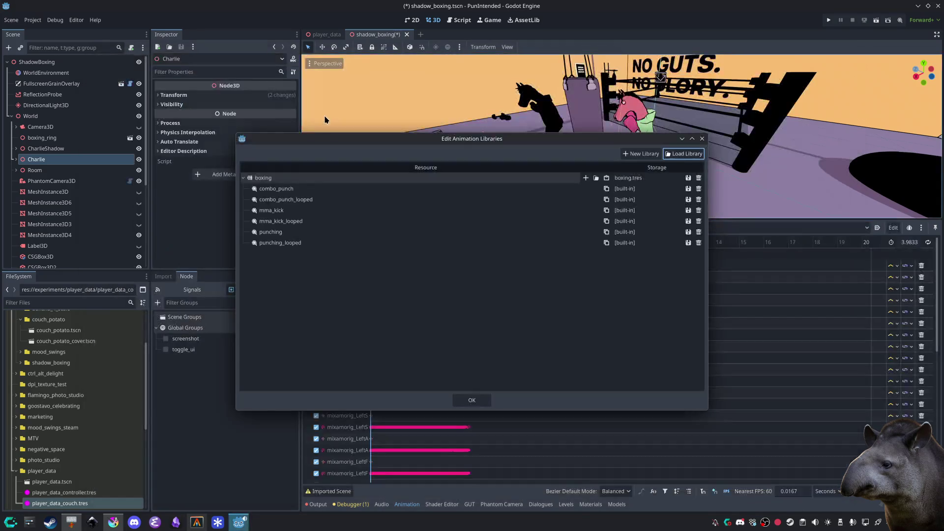
pyautogui.click(472, 400)
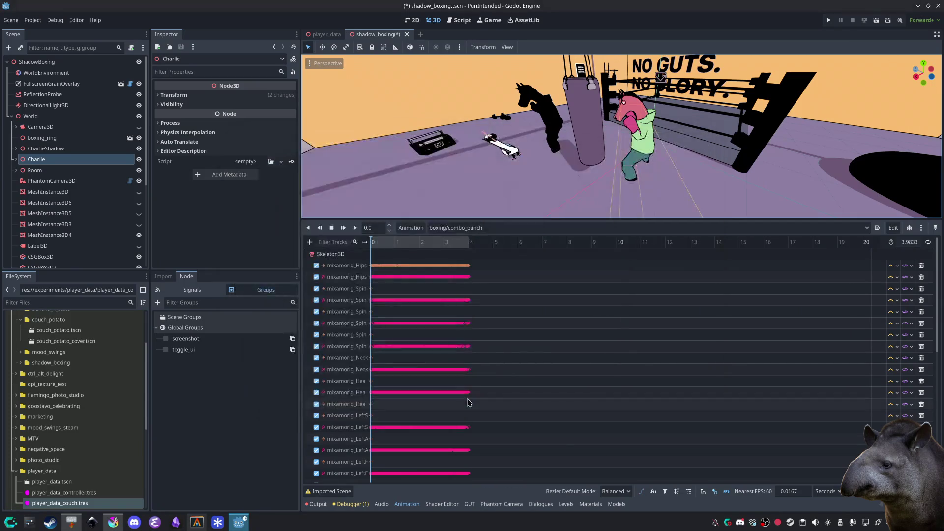
# Step: Set Charlie's animation to boxing/combo_punch_looped and collapse the bottom panel
pyautogui.click(481, 229)
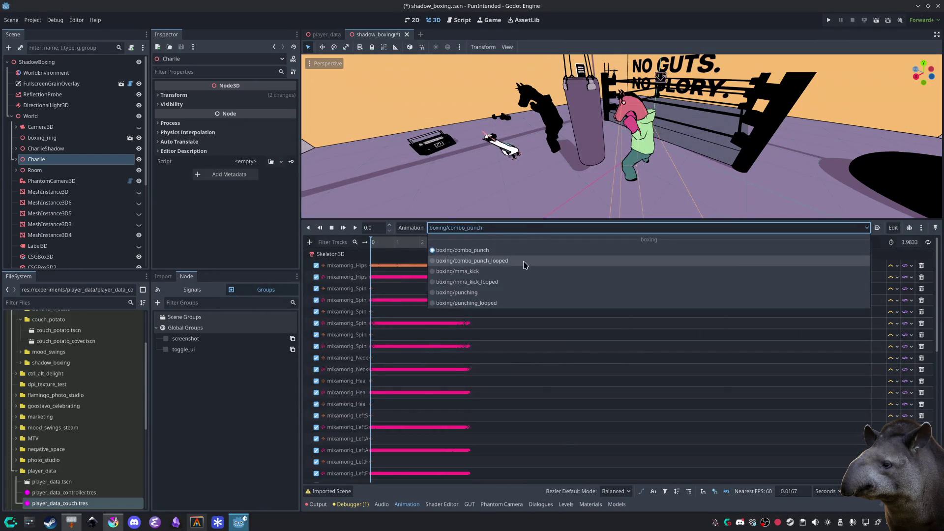
pyautogui.click(510, 262)
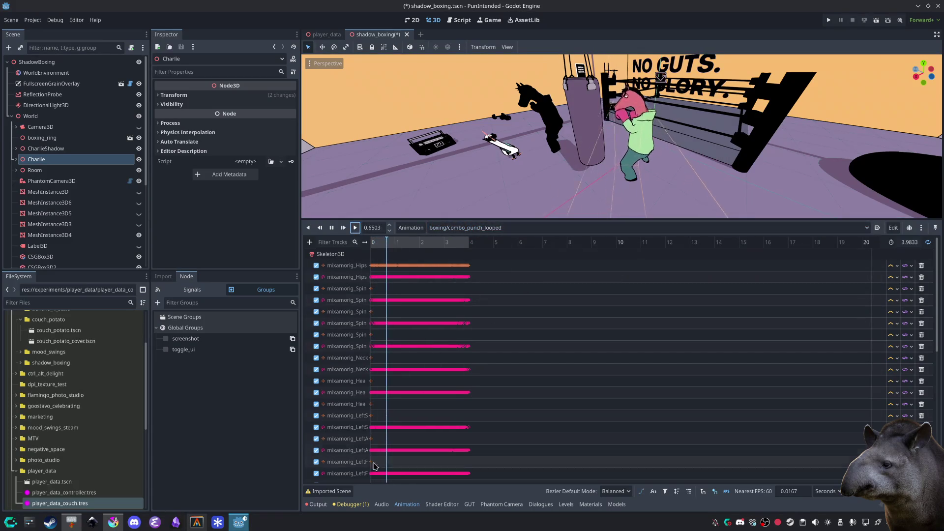
pyautogui.click(318, 504)
pyautogui.click(319, 505)
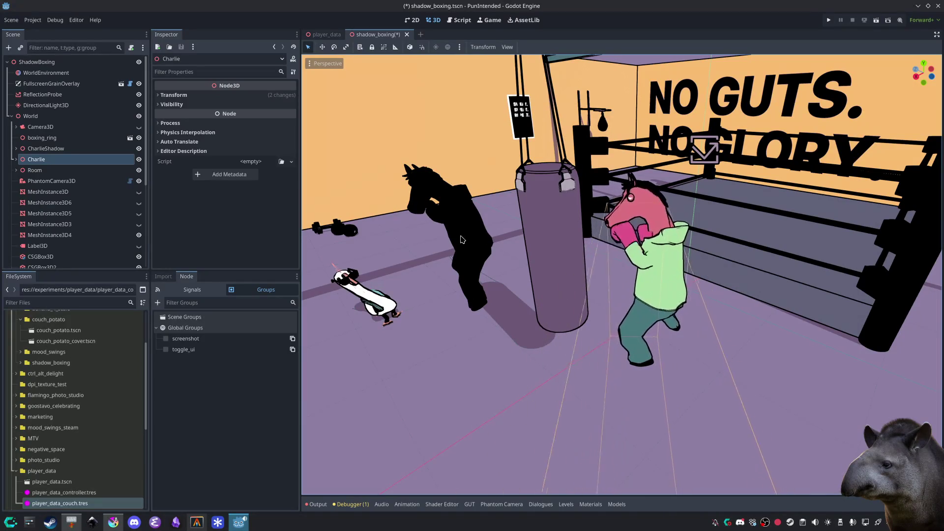
pyautogui.click(461, 242)
# Step: Hide the bottom panel and orbit to a top-down view of the ring
pyautogui.hotkey('alt', 'o')
pyautogui.hotkey('alt', 'o')
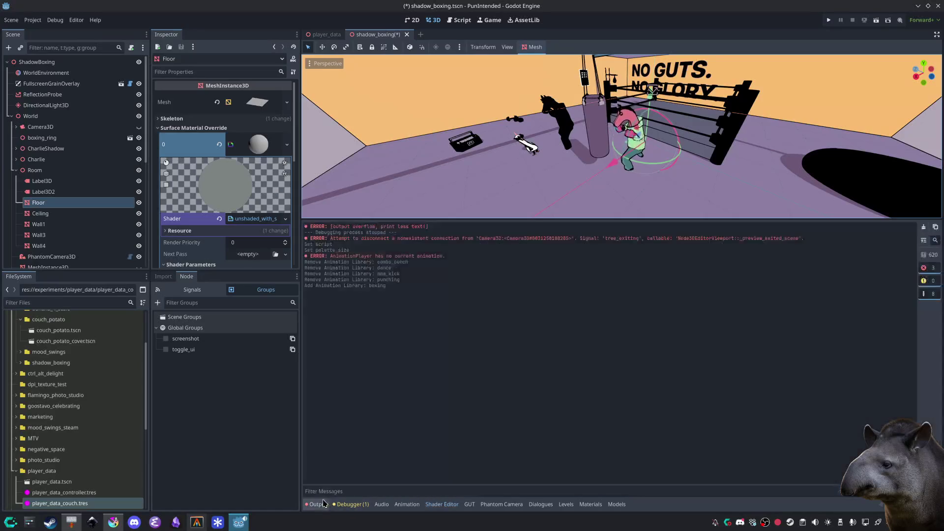
pyautogui.scroll(-10, 74, 196)
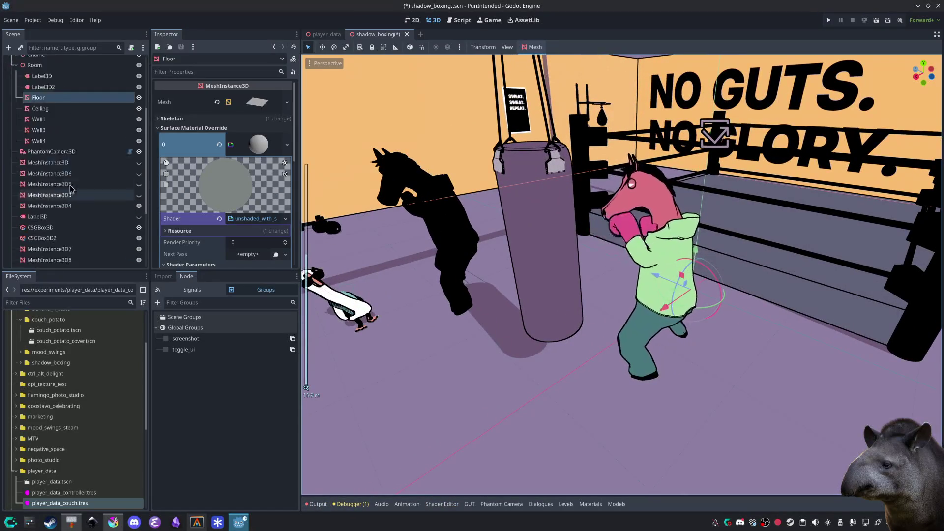
pyautogui.click(615, 98)
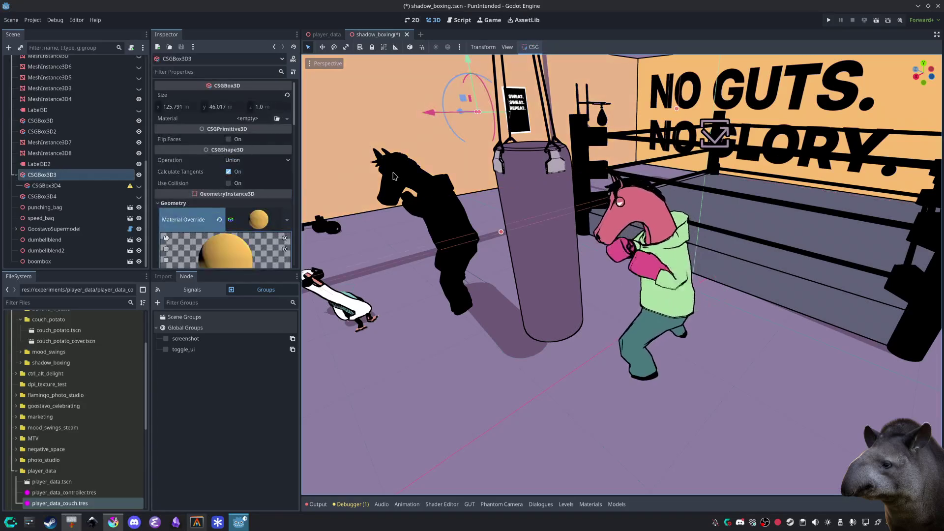
pyautogui.scroll(-4, 450, 310)
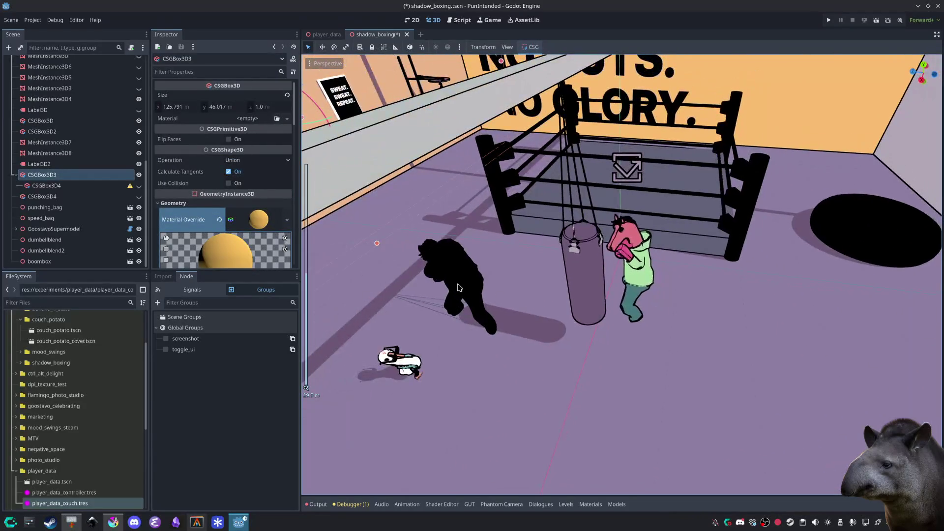
pyautogui.click(453, 265)
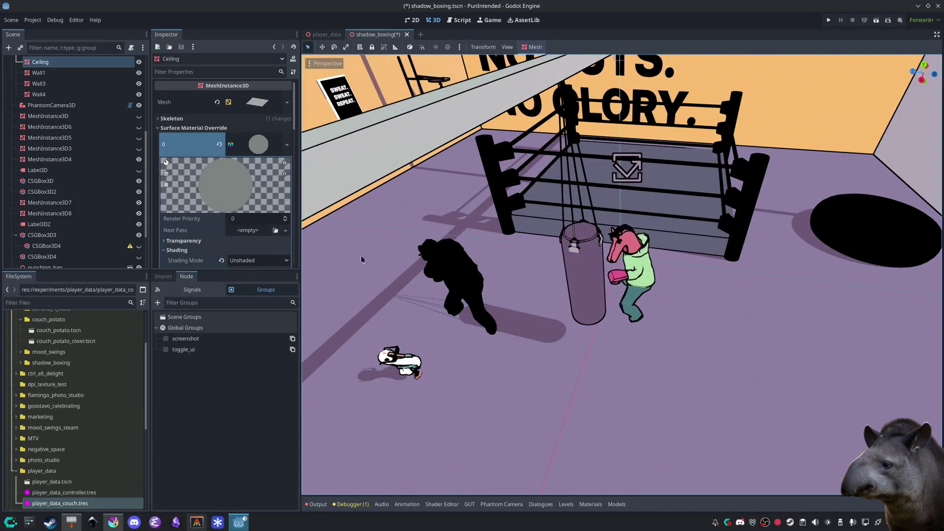
pyautogui.moveTo(361, 259)
pyautogui.mouseDown()
pyautogui.moveTo(492, 334)
pyautogui.moveTo(676, 410)
pyautogui.moveTo(721, 351)
pyautogui.moveTo(634, 381)
pyautogui.moveTo(625, 349)
pyautogui.moveTo(670, 343)
pyautogui.moveTo(639, 339)
pyautogui.mouseUp()
pyautogui.scroll(-8, 676, 410)
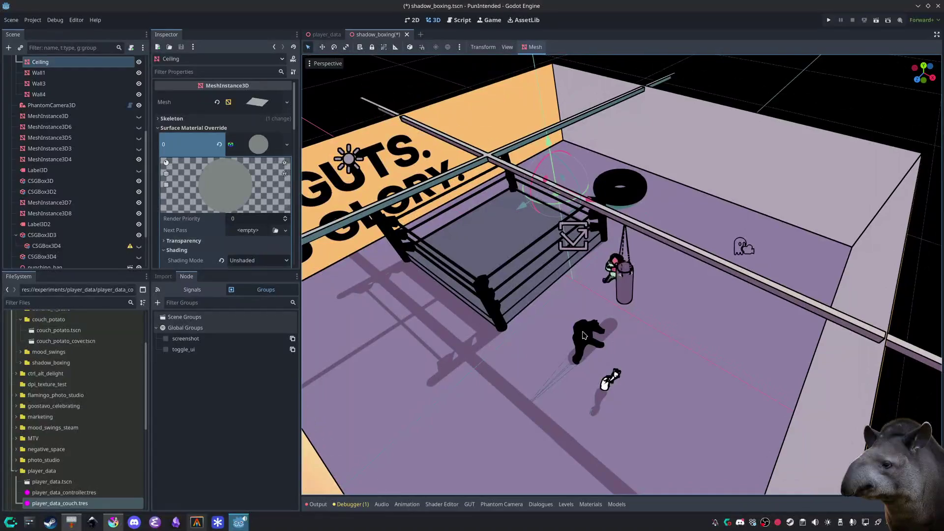
pyautogui.scroll(5, 74, 168)
# Step: Collapse the Room branch and select CharlieShadow in the Scene dock
pyautogui.click(11, 116)
pyautogui.click(11, 116)
pyautogui.click(15, 171)
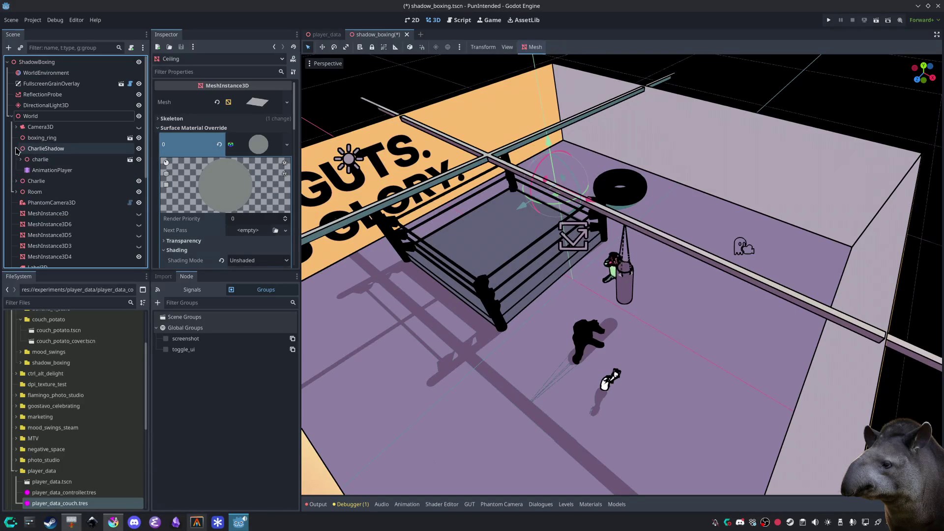
pyautogui.click(39, 150)
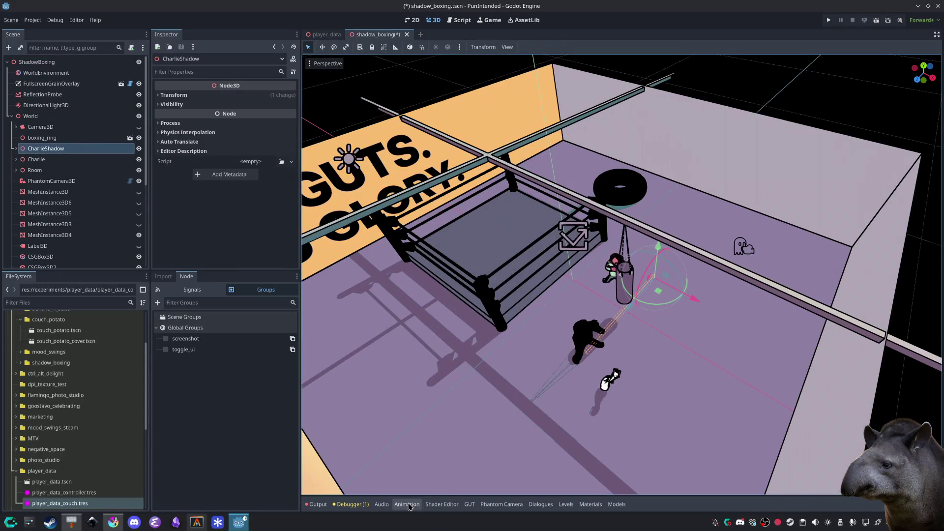
# Step: Expand CharlieShadow and select its AnimationPlayer
pyautogui.click(407, 505)
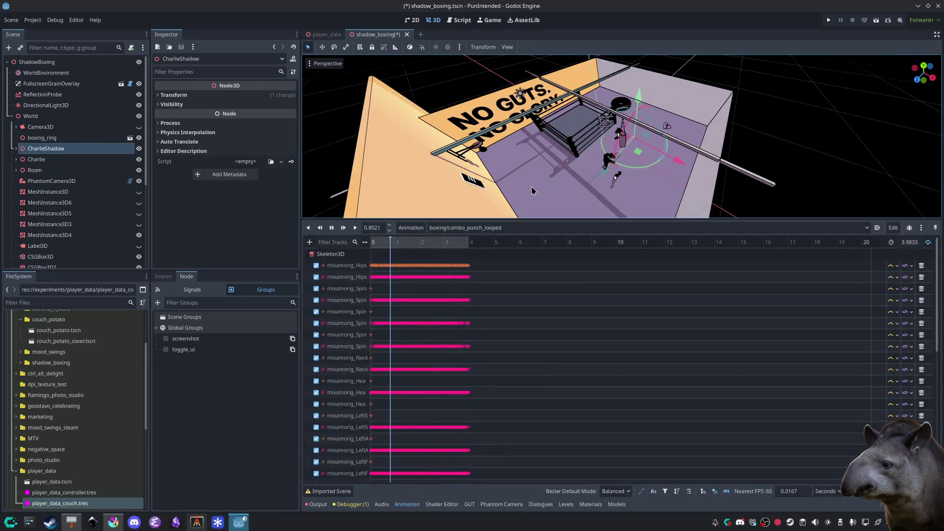
pyautogui.scroll(6, 529, 191)
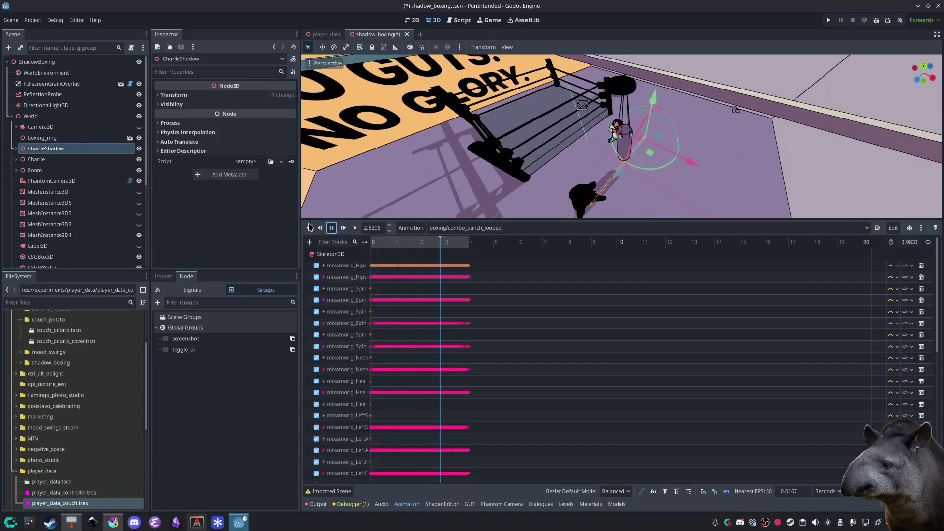
pyautogui.click(17, 148)
pyautogui.scroll(-2, 54, 148)
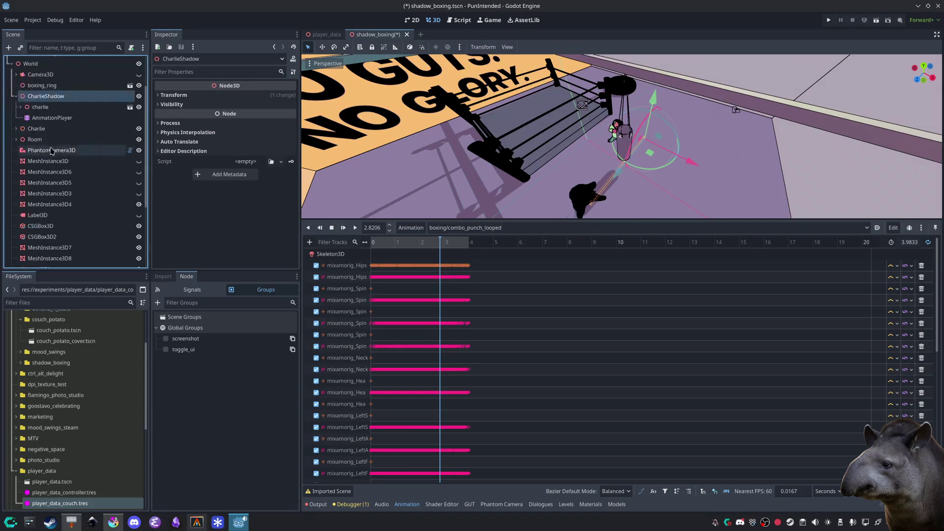
pyautogui.click(55, 119)
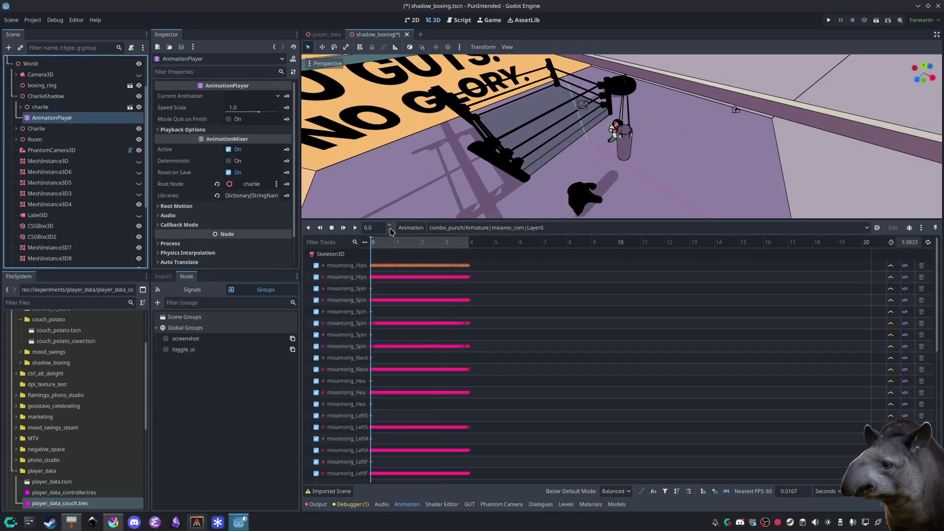
# Step: Replace CharlieShadow's combo_punch and dance libraries with the boxing.tres library
pyautogui.click(412, 228)
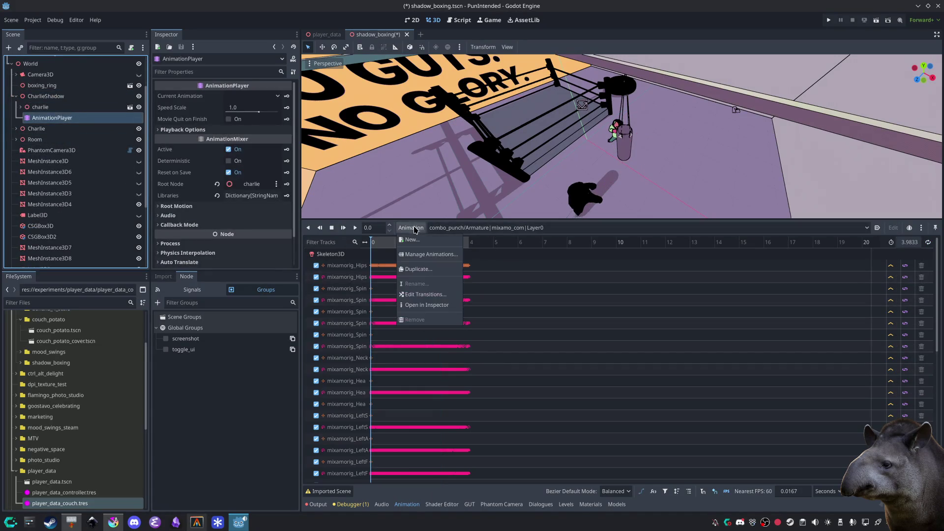
pyautogui.click(422, 254)
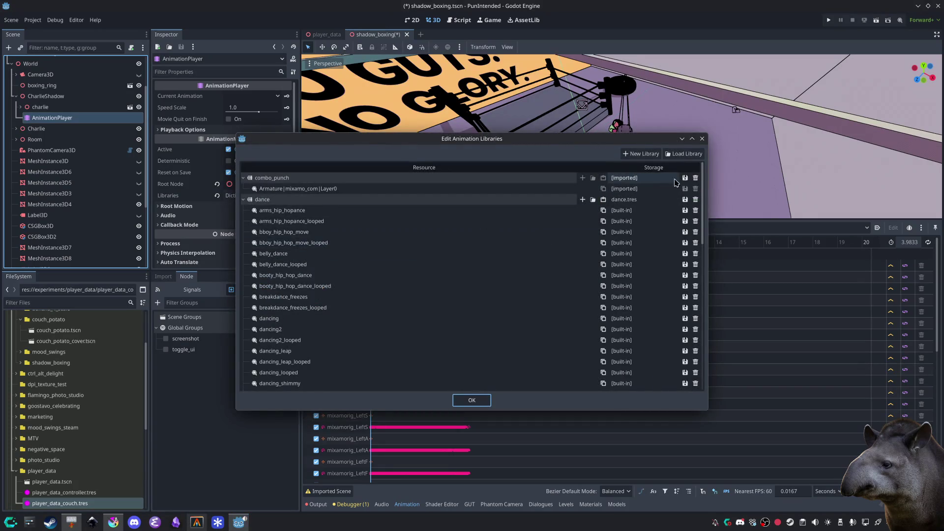
pyautogui.click(696, 178)
pyautogui.click(695, 178)
pyautogui.click(684, 154)
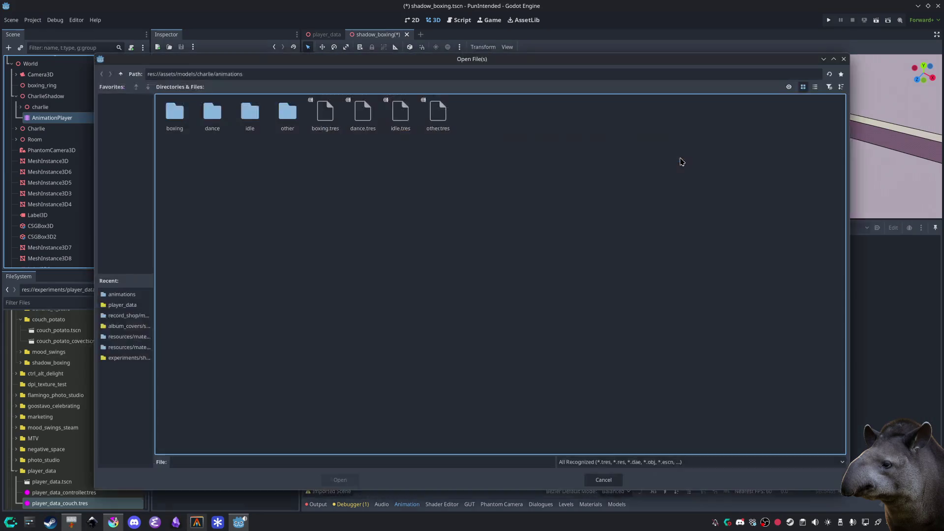
pyautogui.doubleClick(332, 125)
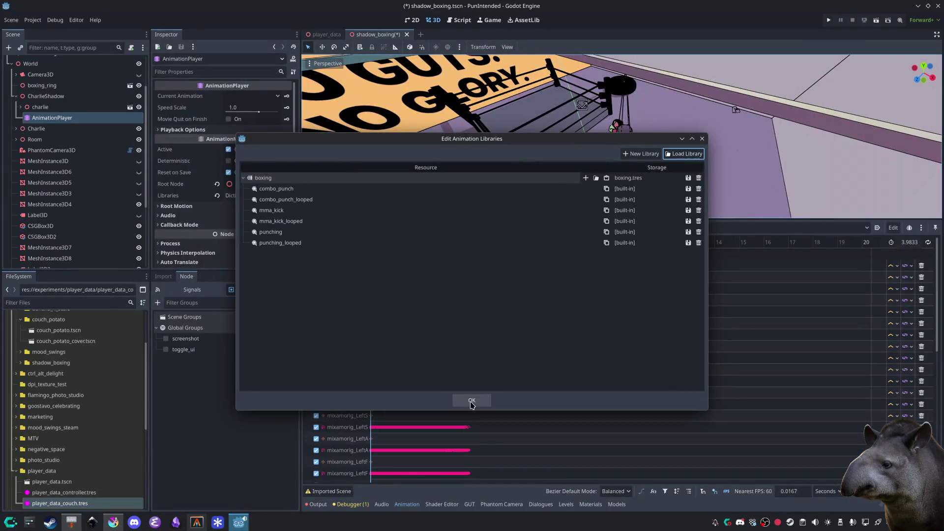
pyautogui.click(471, 401)
# Step: Play boxing/combo_punch_looped on CharlieShadow and hide the bottom panel
pyautogui.click(487, 228)
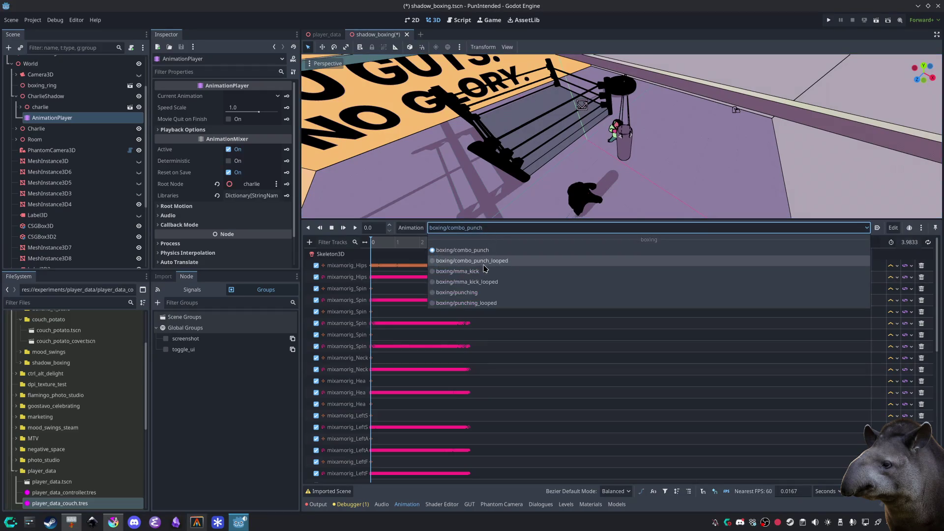
pyautogui.click(486, 261)
pyautogui.click(355, 228)
pyautogui.hotkey('alt', 'o')
pyautogui.hotkey('alt', 'o')
pyautogui.hotkey('shift', 'f')
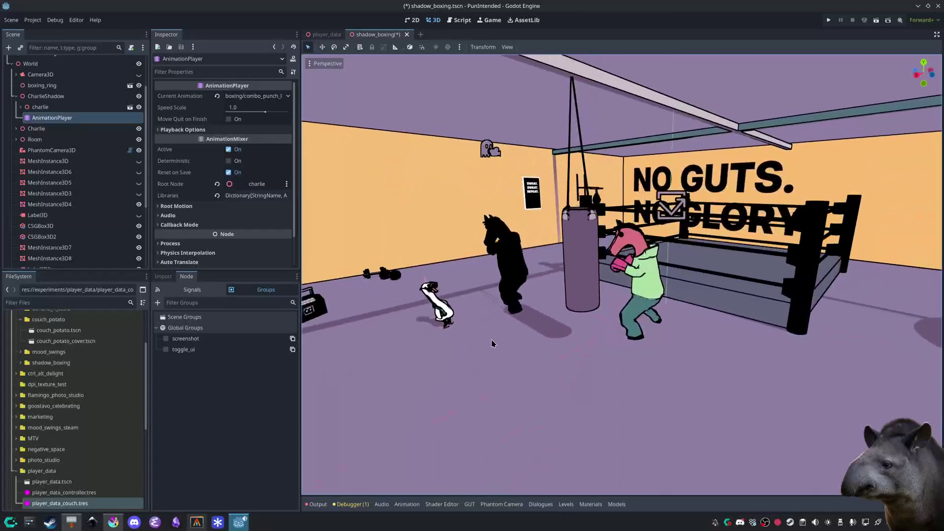
# Step: Select CharlieShadow, Floor, Room and Charlie in turn, then frame and expand Charlie
pyautogui.hotkey('shift', 'f')
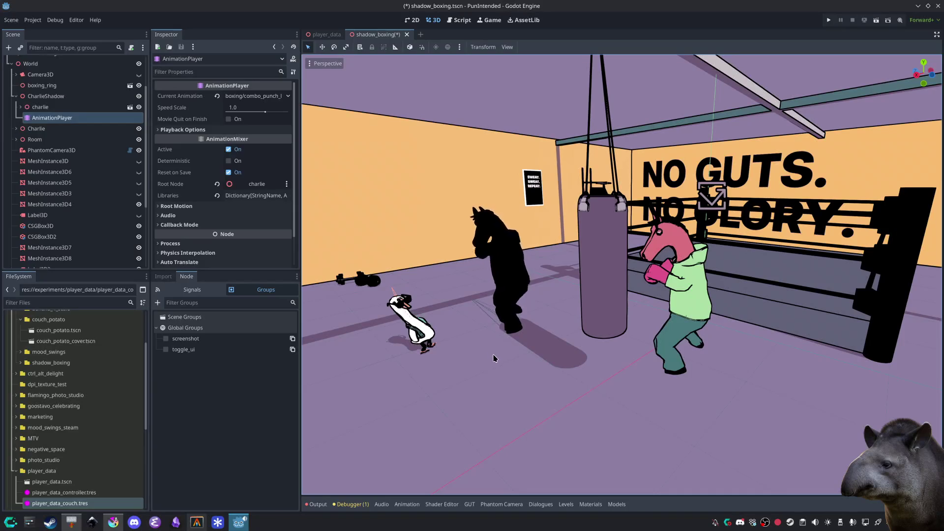
pyautogui.click(19, 97)
pyautogui.click(16, 96)
pyautogui.scroll(3, 14, 113)
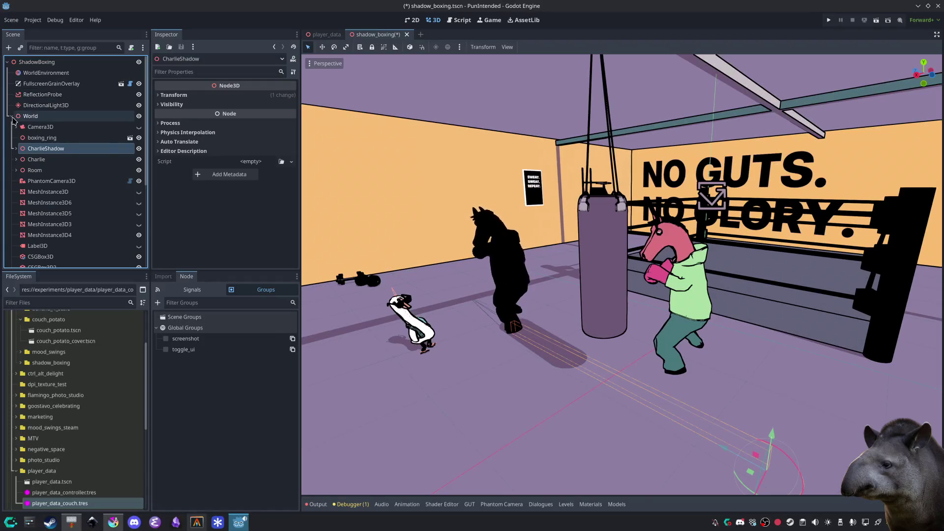
pyautogui.click(683, 335)
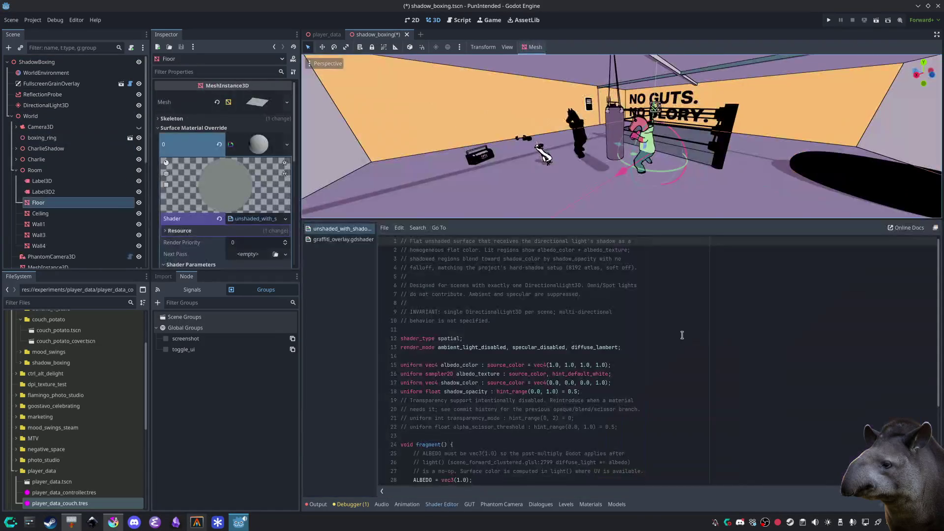
pyautogui.click(326, 504)
pyautogui.click(326, 504)
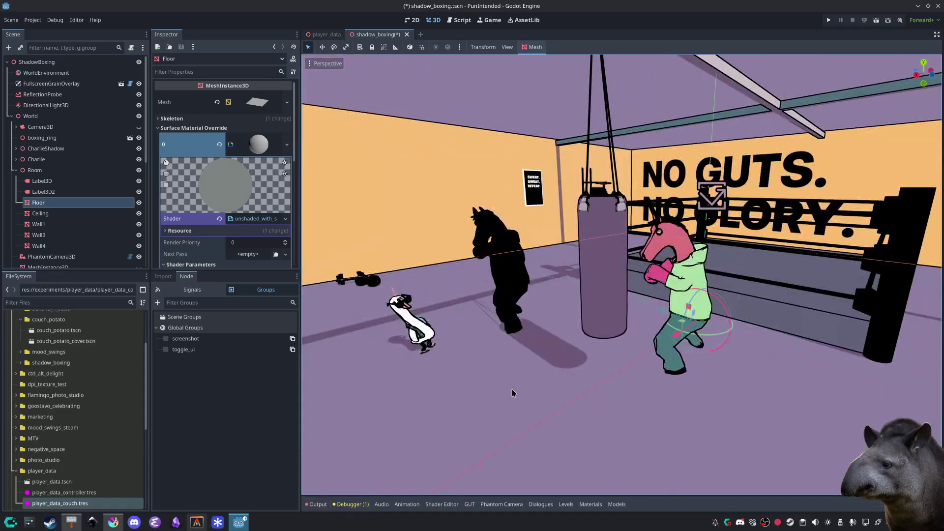
pyautogui.click(38, 171)
pyautogui.click(38, 160)
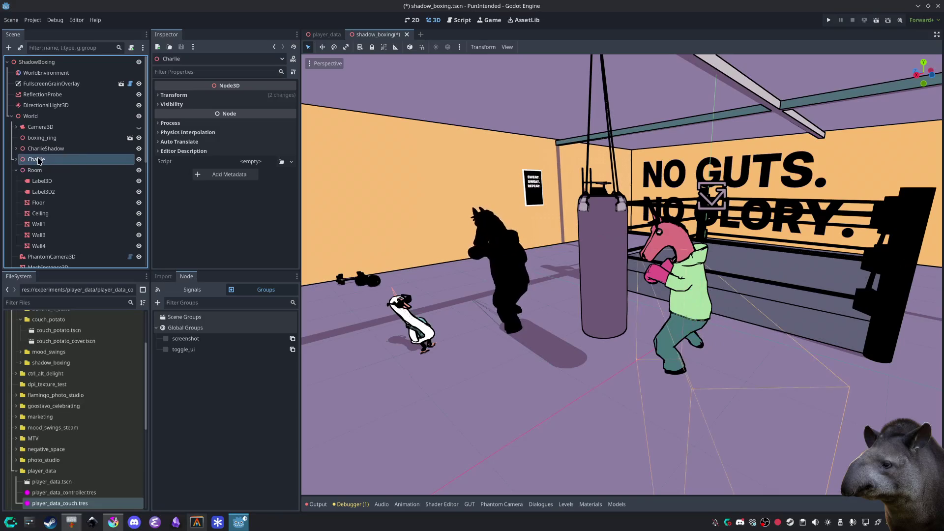
pyautogui.doubleClick(19, 160)
pyautogui.click(17, 160)
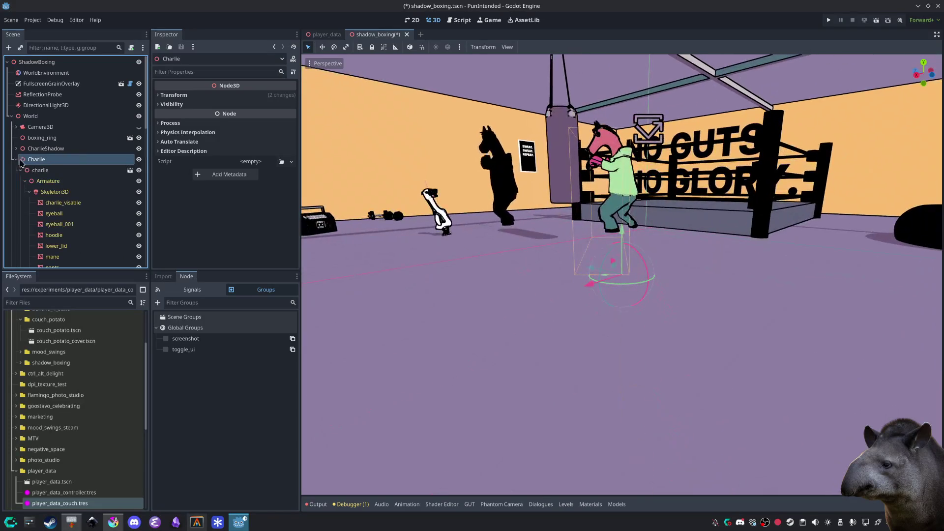
# Step: Turn on Autoplay on Load for Charlie's boxing/combo_punch_looped and save the scene
pyautogui.click(20, 170)
pyautogui.click(52, 181)
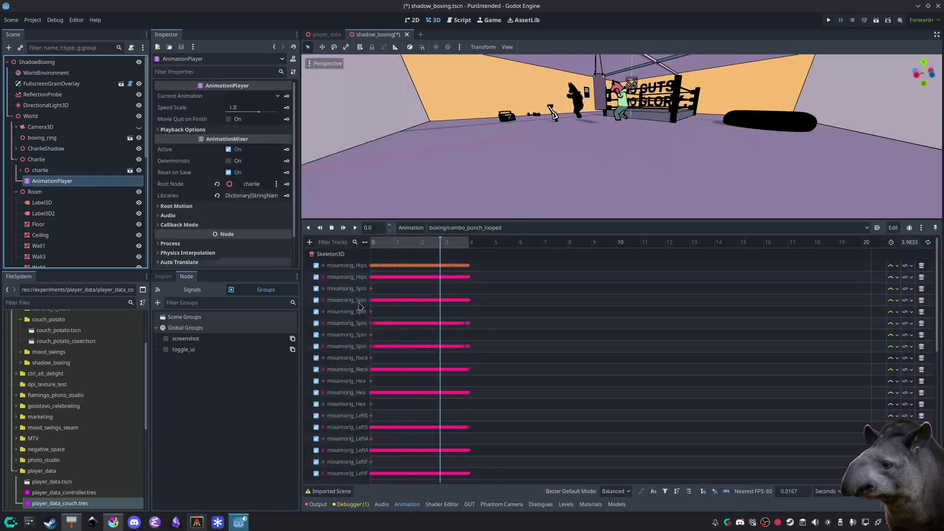
pyautogui.click(877, 228)
pyautogui.scroll(3, 571, 142)
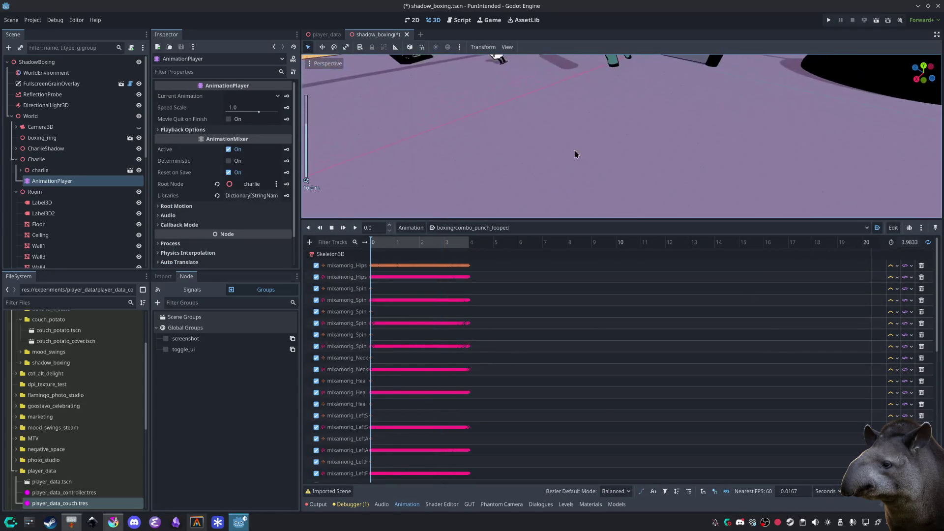
pyautogui.scroll(-5, 571, 148)
pyautogui.moveTo(622, 137)
pyautogui.mouseDown()
pyautogui.moveTo(610, 147)
pyautogui.moveTo(610, 177)
pyautogui.moveTo(610, 113)
pyautogui.moveTo(615, 138)
pyautogui.mouseUp()
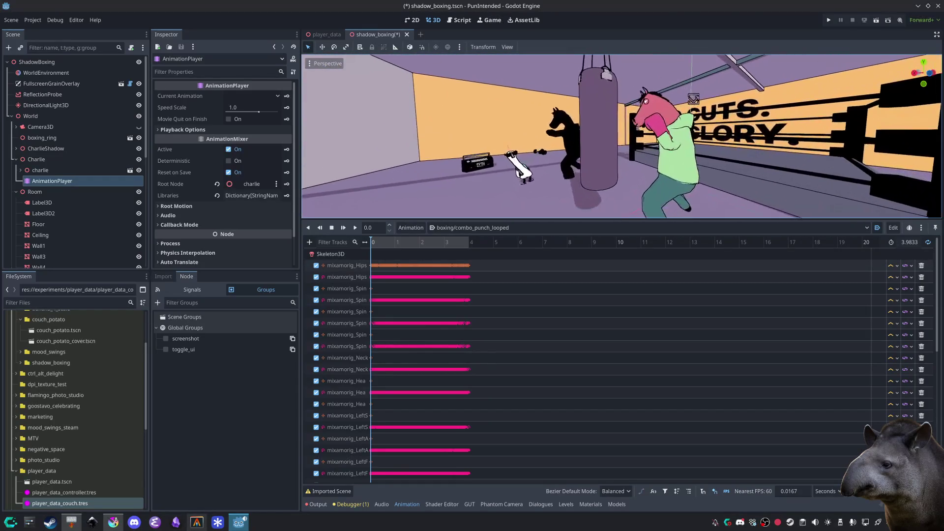
pyautogui.click(317, 505)
pyautogui.click(317, 505)
pyautogui.hotkey('ctrl', 's')
# Step: Turn on Autoplay on Load for CharlieShadow's animation and run the current scene
pyautogui.scroll(-1, 447, 367)
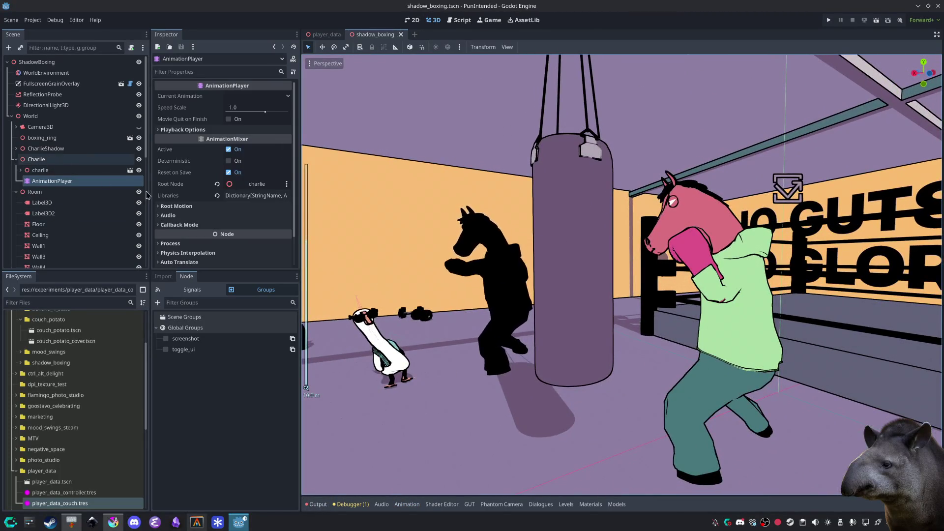
pyautogui.click(51, 148)
pyautogui.press('Right')
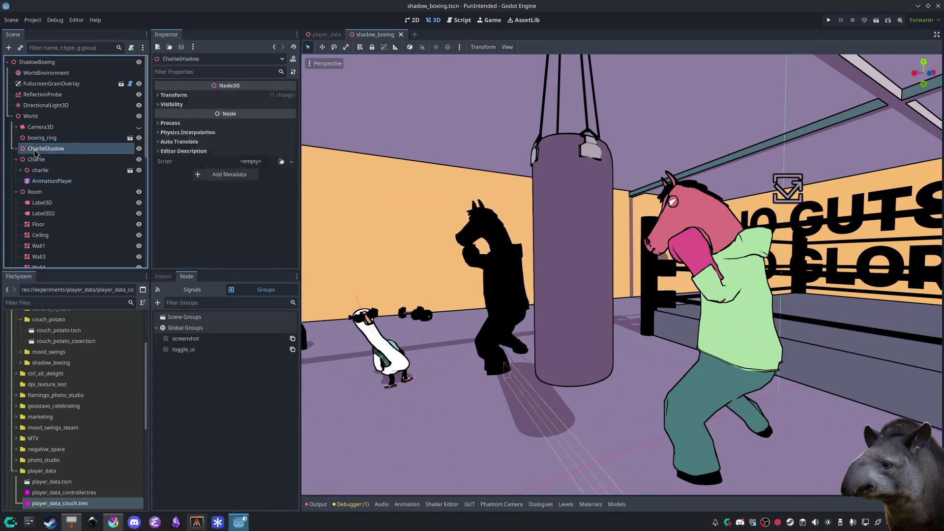
pyautogui.click(54, 170)
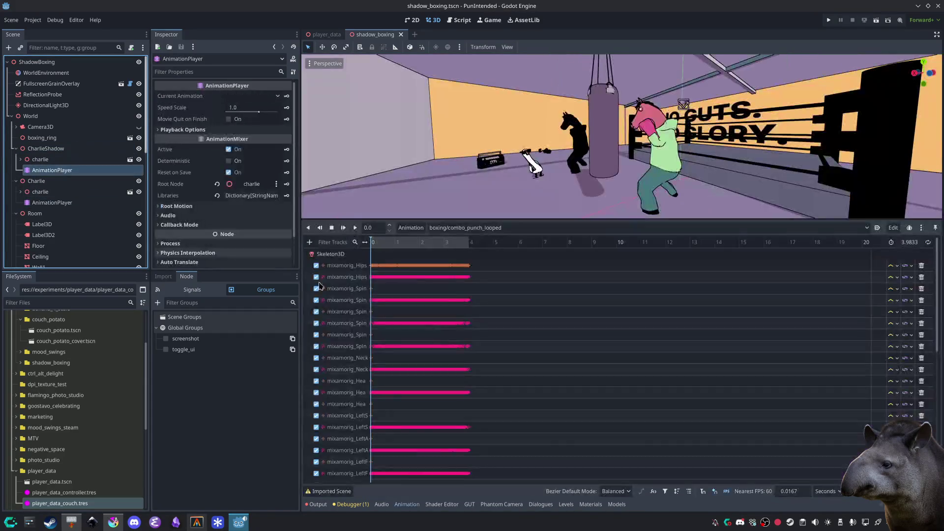
pyautogui.click(878, 228)
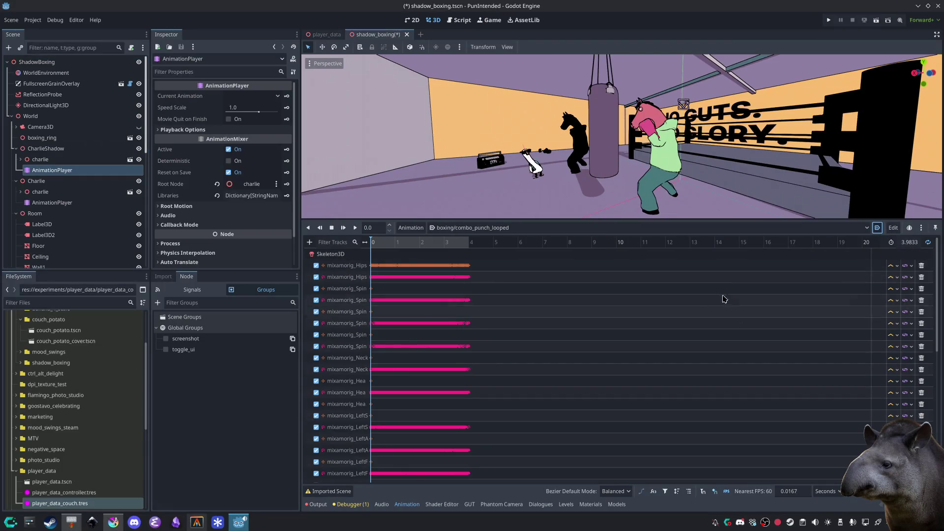
pyautogui.click(877, 20)
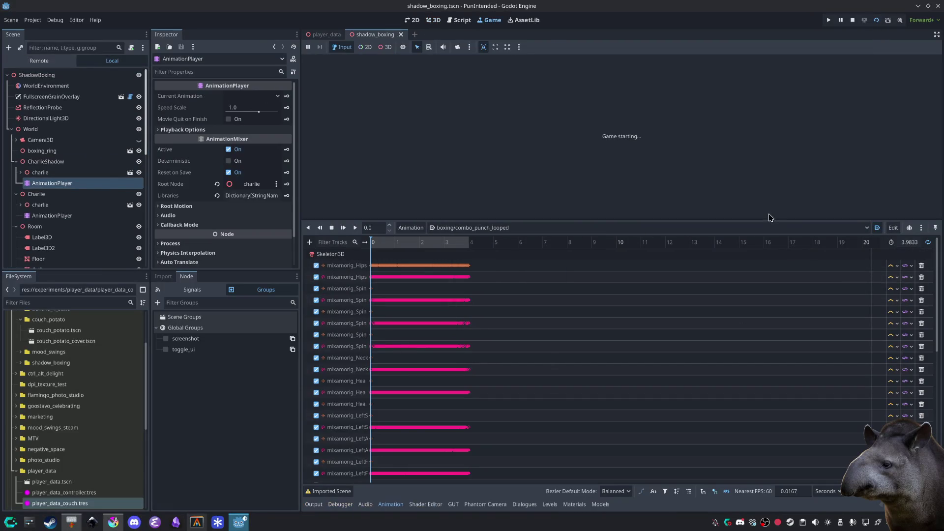
# Step: Watch both boxers punch in the running game, then stop it
pyautogui.click(314, 505)
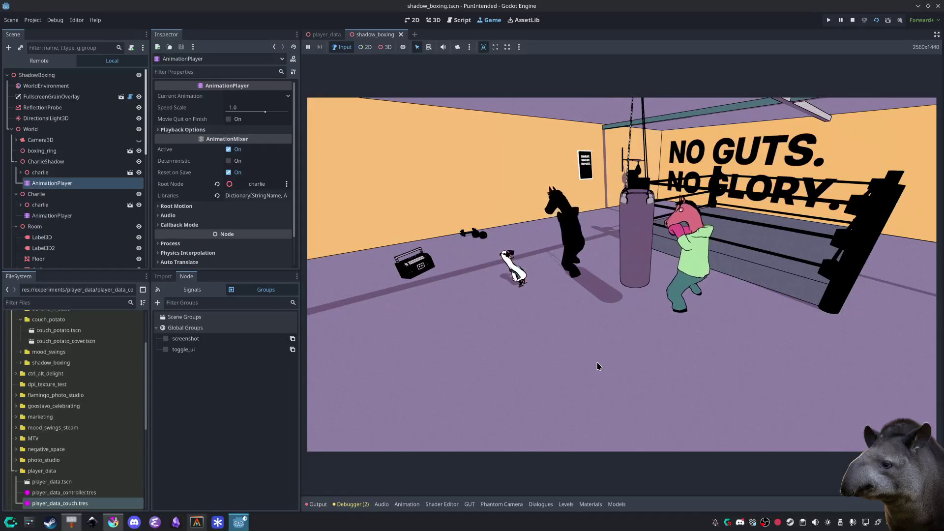
pyautogui.click(853, 21)
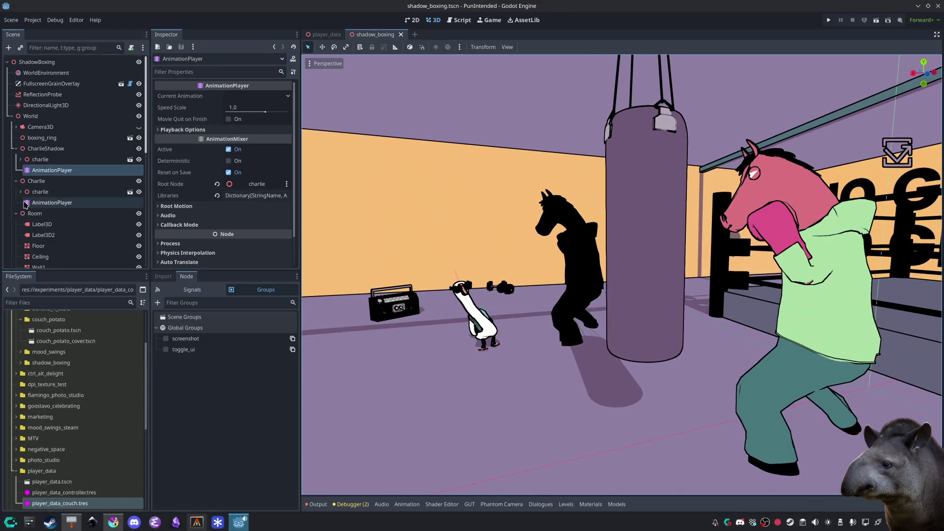
pyautogui.scroll(-10, 48, 87)
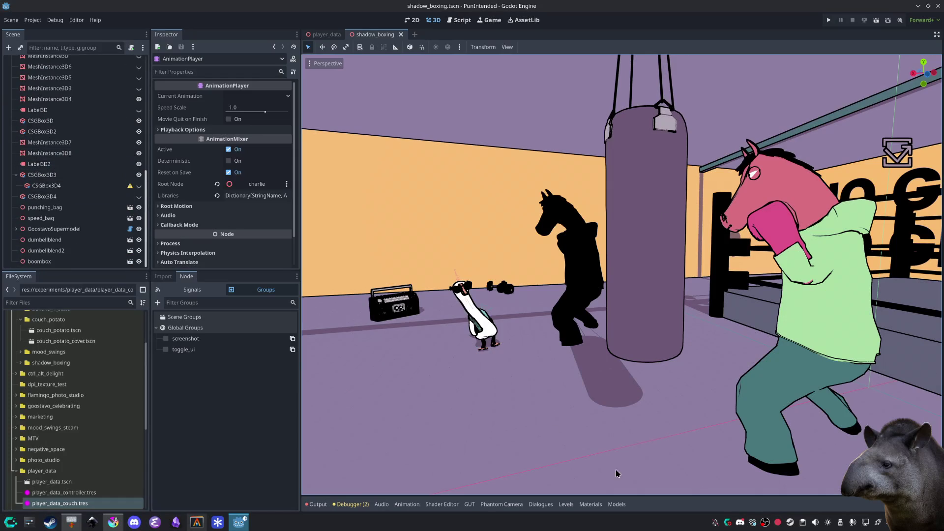
pyautogui.scroll(10, 54, 186)
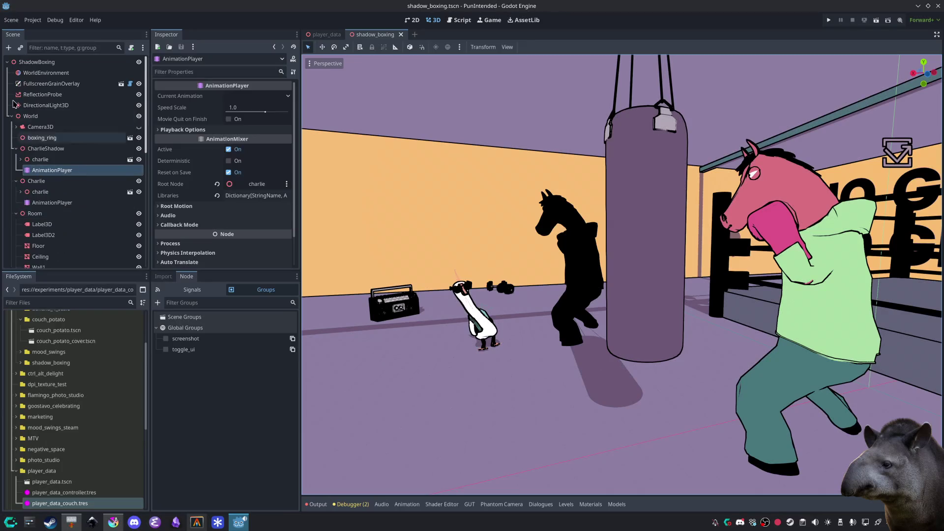
# Step: Align Camera3D's transform with the current editor view
pyautogui.click(42, 127)
pyautogui.click(325, 62)
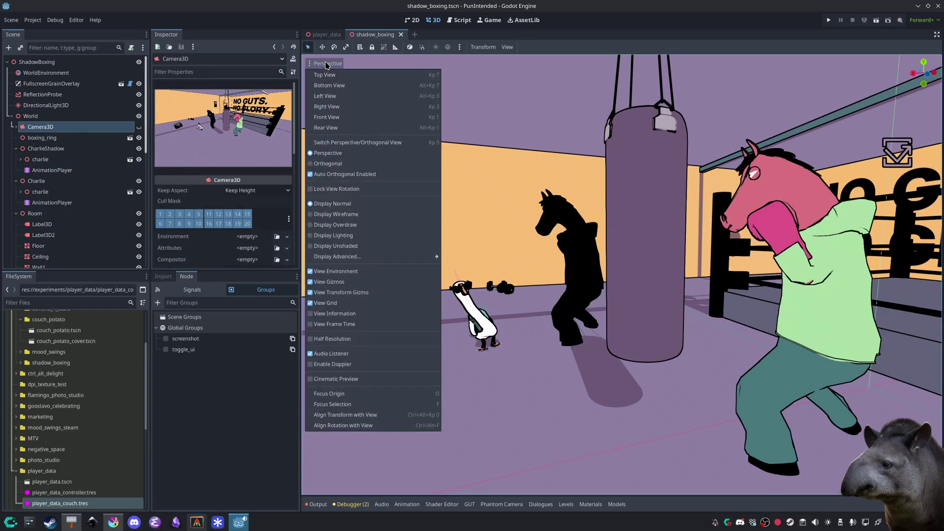
pyautogui.click(393, 419)
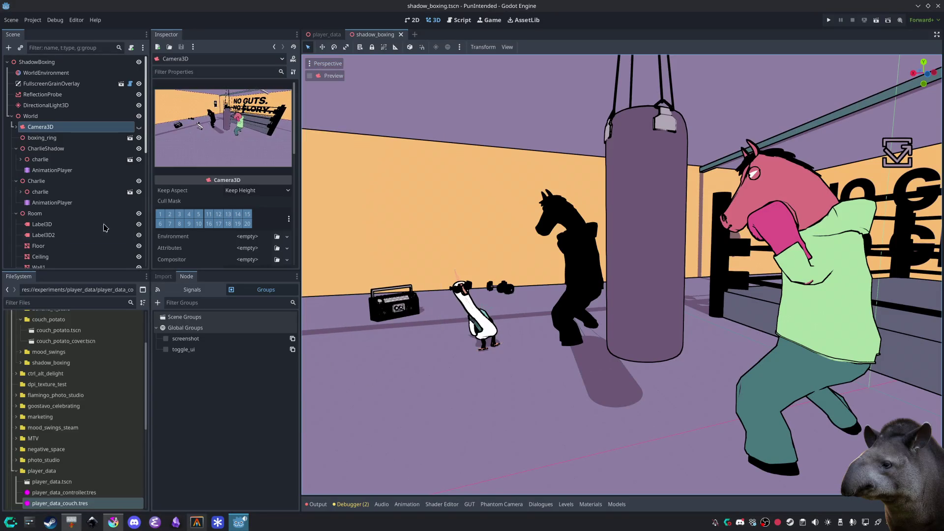
# Step: Delete the PhantomCamera3D node from the scene tree
pyautogui.scroll(-6, 64, 182)
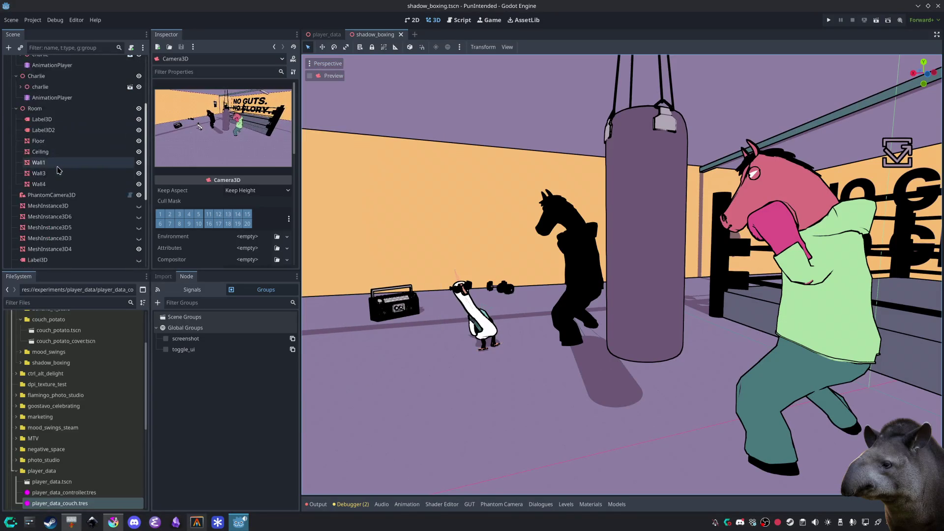
pyautogui.scroll(-1, 62, 182)
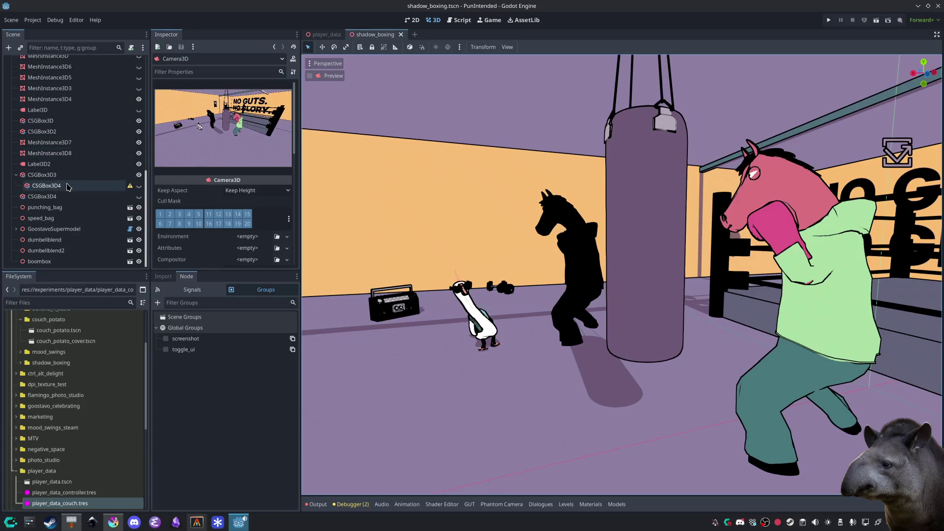
pyautogui.scroll(8, 87, 229)
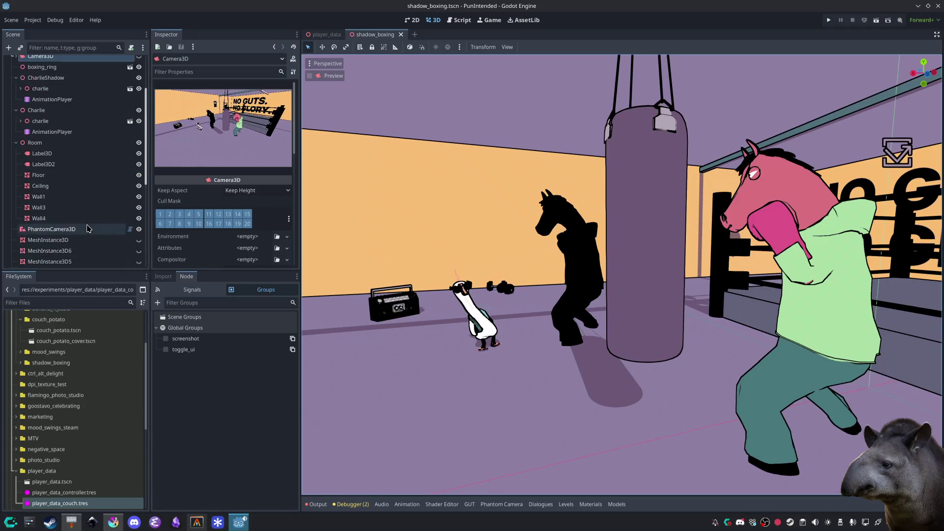
pyautogui.click(86, 230)
pyautogui.press('Delete')
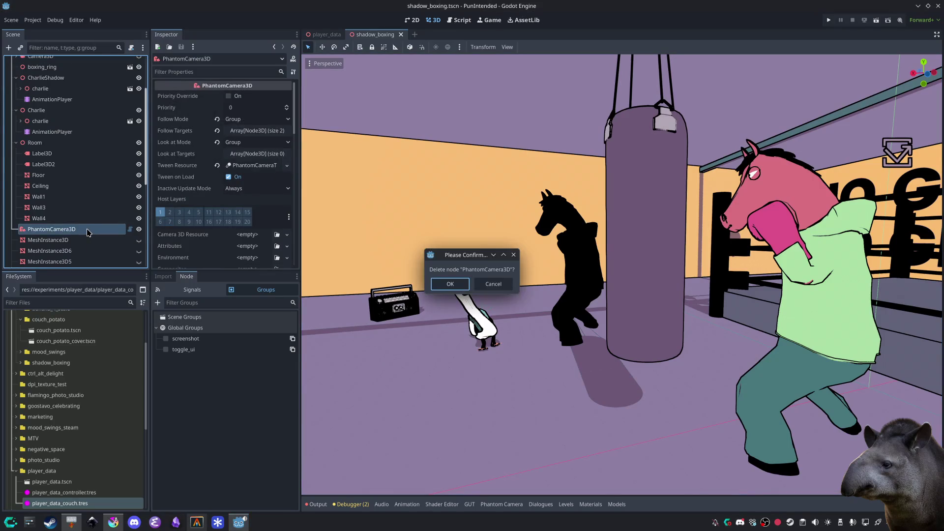
pyautogui.press('Return')
# Step: Delete Camera3D's child node, leaving Camera3D selected
pyautogui.scroll(3, 88, 230)
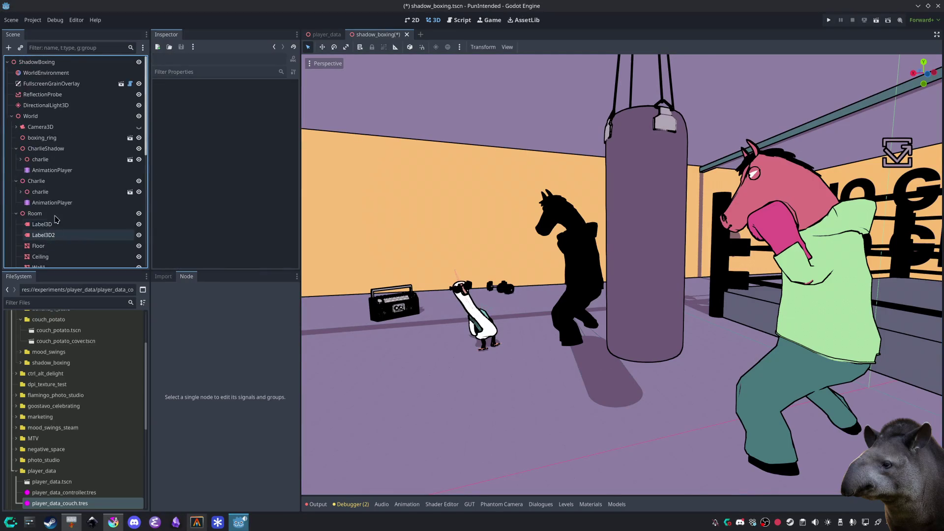
pyautogui.click(15, 127)
pyautogui.click(45, 139)
pyautogui.press('Delete')
pyautogui.press('Return')
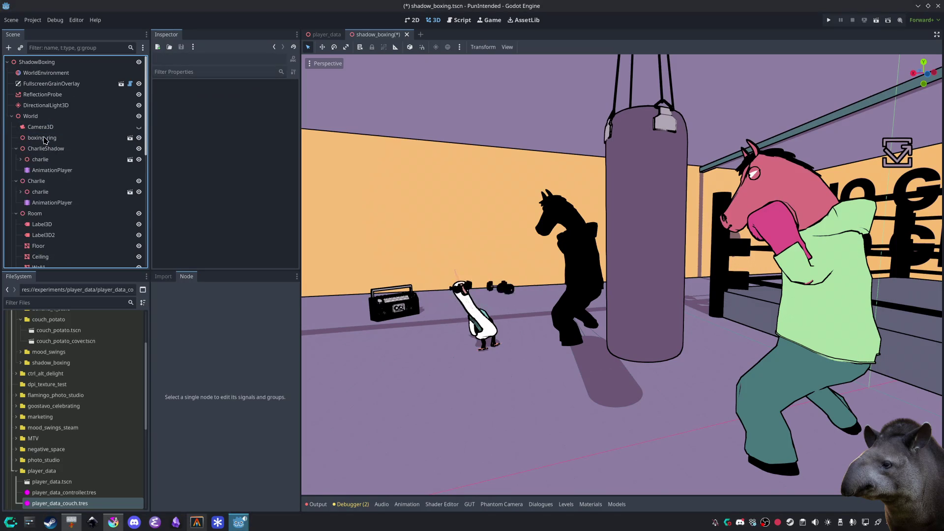
pyautogui.click(41, 126)
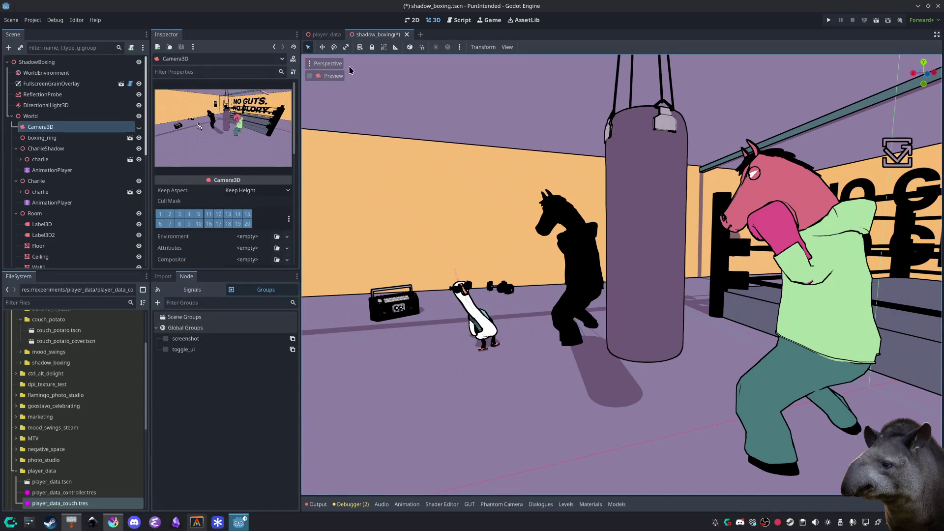
# Step: Realign Camera3D to the editor view, test-run the scene, then stop it and select the wall label
pyautogui.click(327, 64)
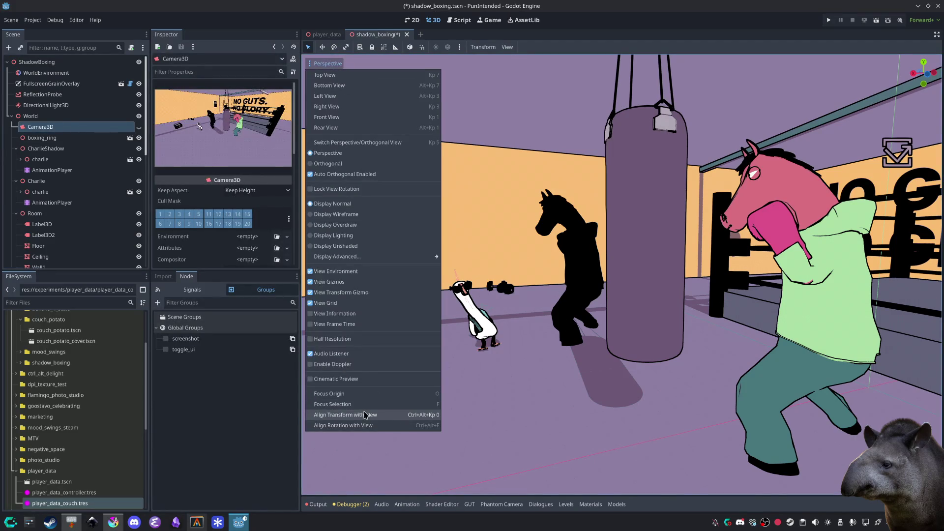
pyautogui.click(371, 415)
pyautogui.press('F6')
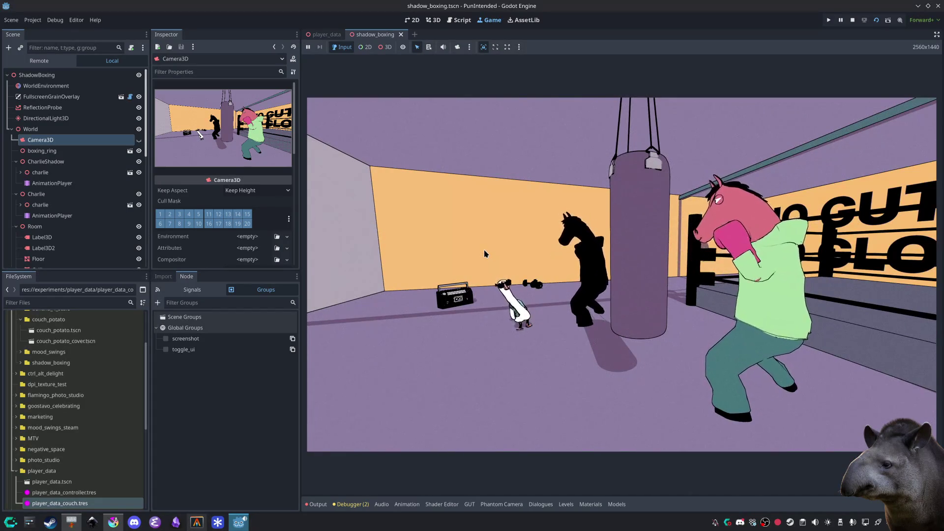
pyautogui.press('F8')
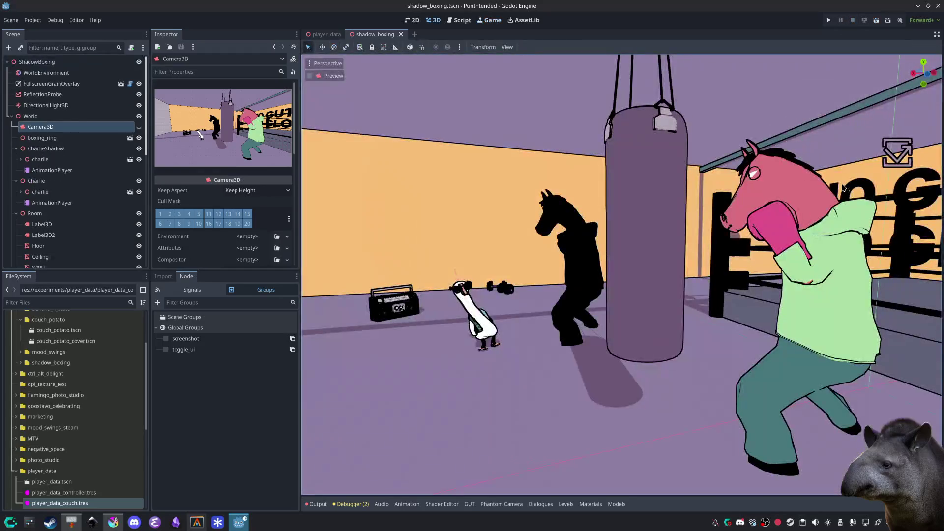
pyautogui.click(858, 178)
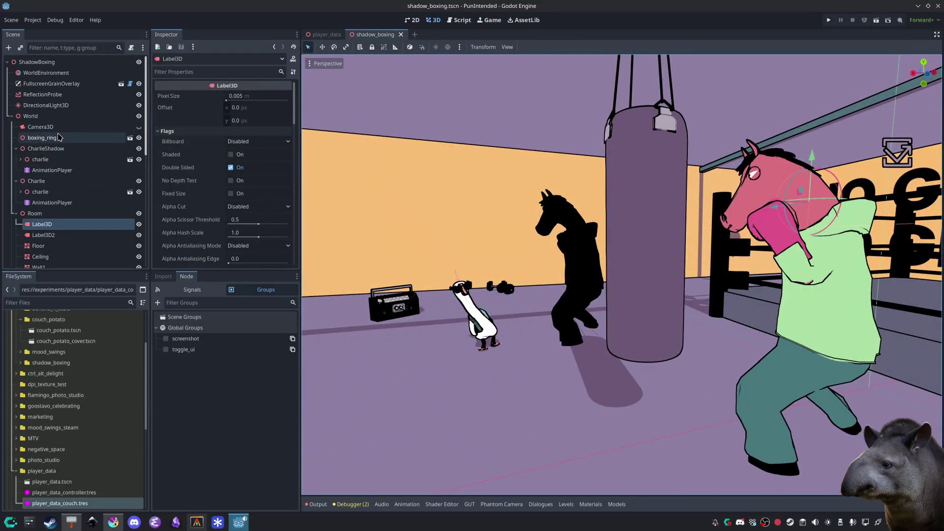
# Step: Select both wall labels and roughly move and rotate them toward the side wall
pyautogui.keyDown('shift'); pyautogui.click(56, 236); pyautogui.keyUp('shift')
pyautogui.scroll(-3, 343, 242)
pyautogui.press('g')
pyautogui.click(354, 241)
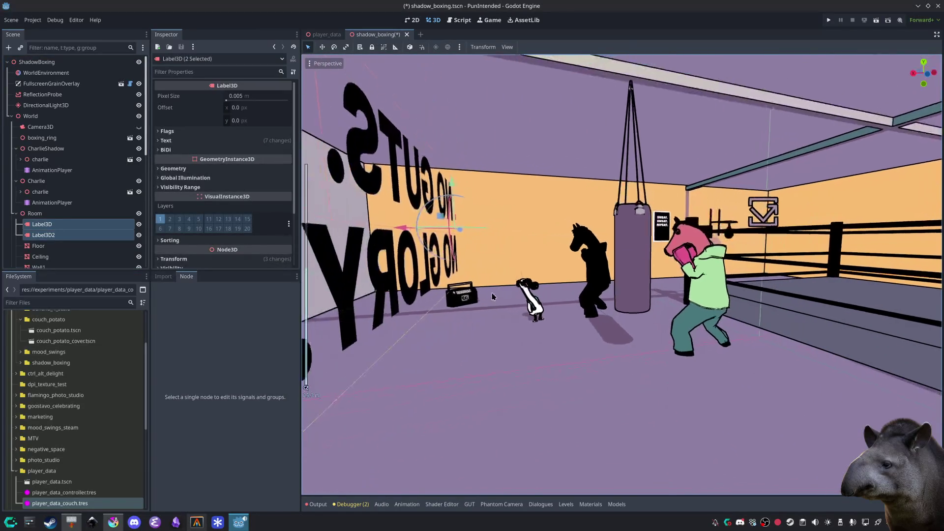
pyautogui.press('r')
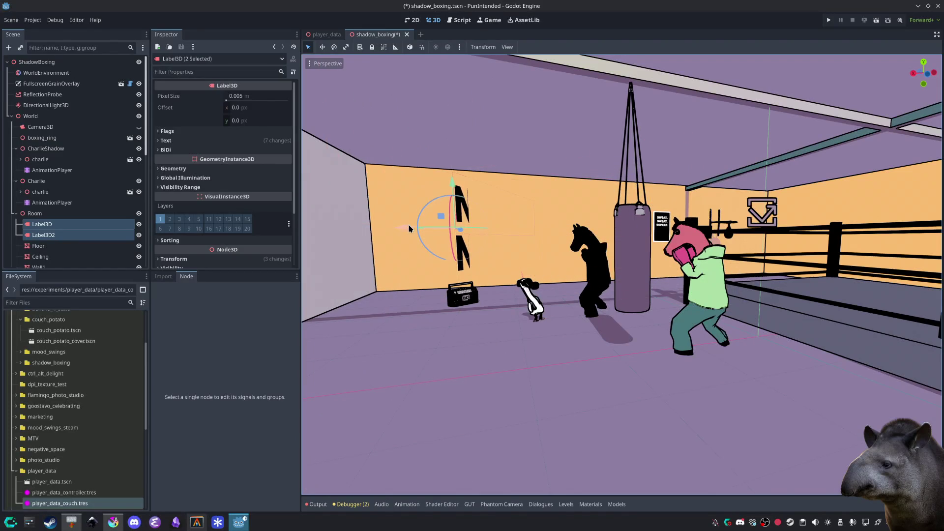
pyautogui.press('g')
pyautogui.press('x')
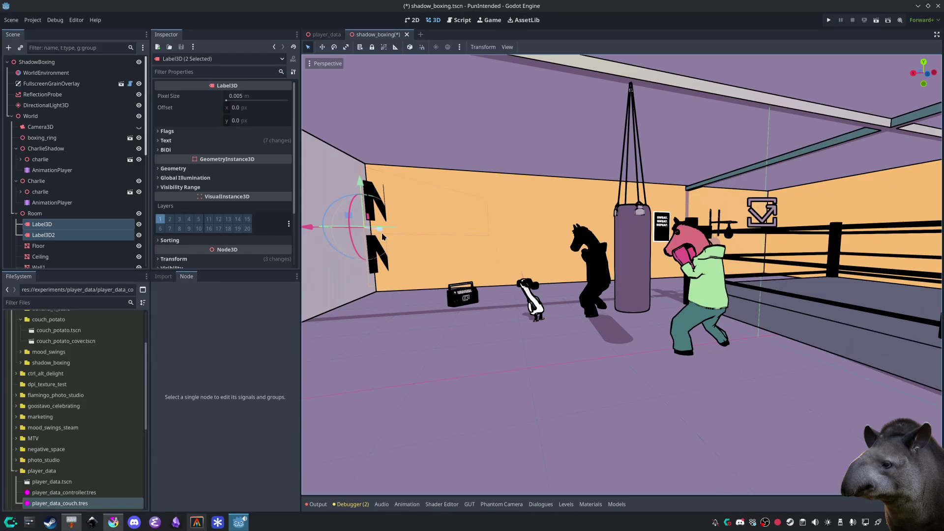
pyautogui.press('r')
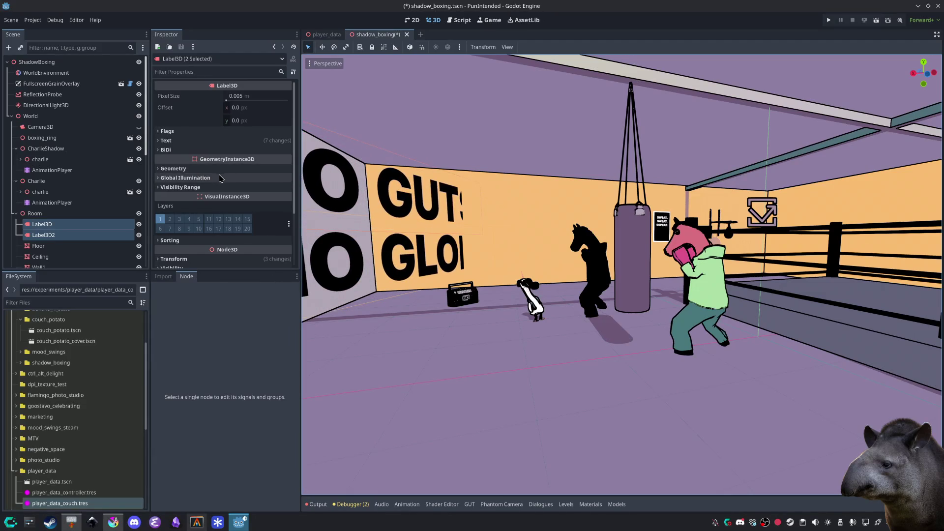
pyautogui.scroll(-3, 219, 182)
# Step: Set the labels' Y rotation to -90° so the text reads correctly
pyautogui.click(211, 191)
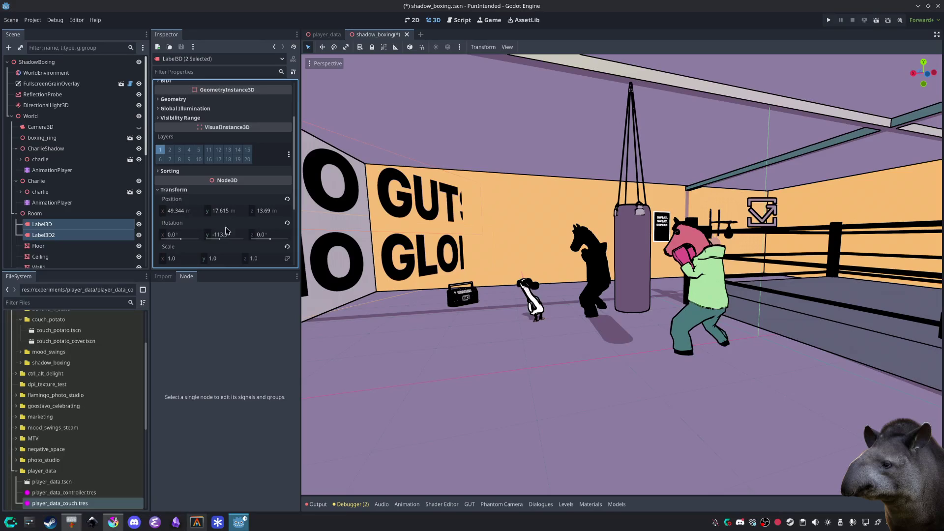
pyautogui.write('180')
pyautogui.press('Return')
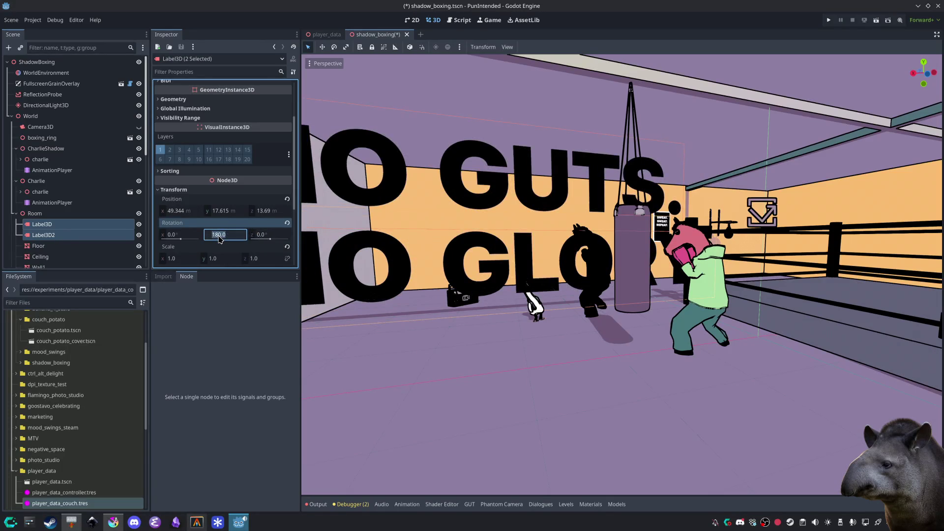
pyautogui.write('90')
pyautogui.press('Return')
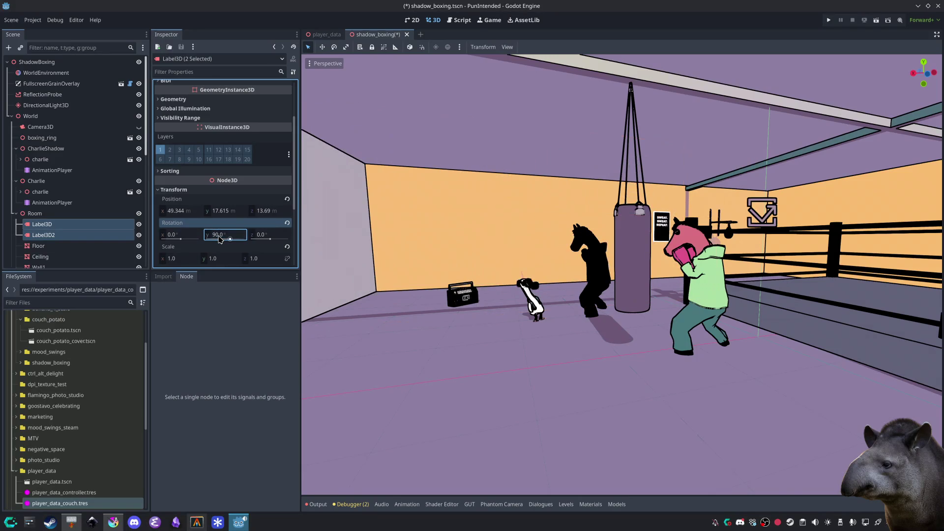
pyautogui.moveTo(539, 212)
pyautogui.mouseDown()
pyautogui.moveTo(469, 310)
pyautogui.moveTo(453, 315)
pyautogui.mouseUp()
pyautogui.click(223, 236)
pyautogui.write('-90')
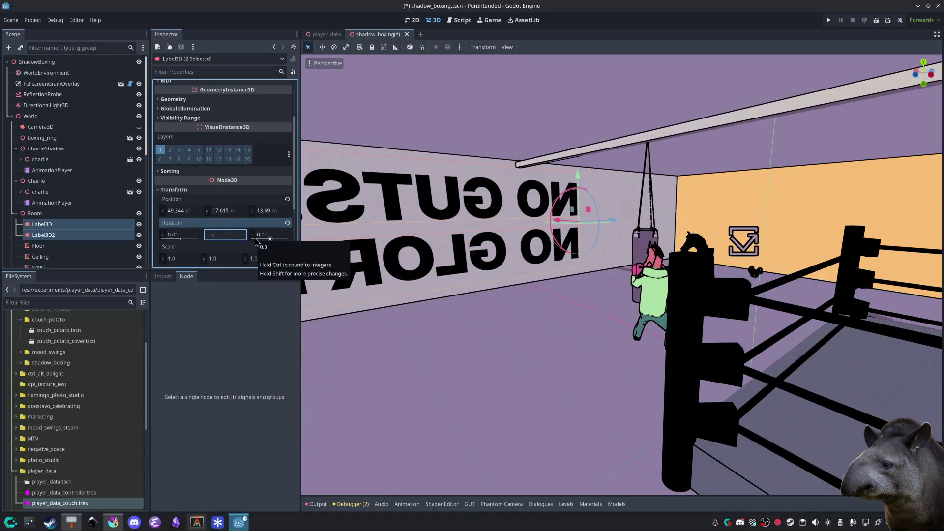
pyautogui.press('Return')
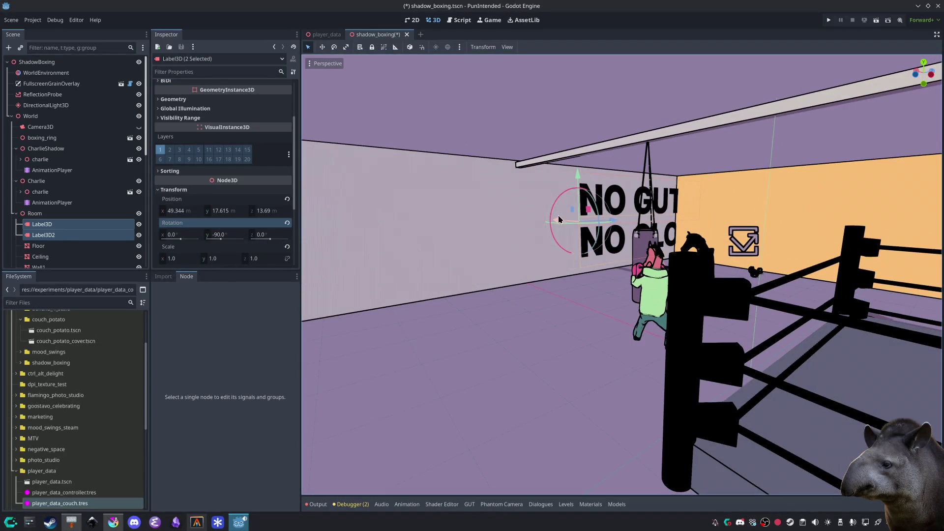
# Step: Slide the labels along the left wall to Z -9.422 and deselect them
pyautogui.moveTo(590, 227); pyautogui.dragTo(435, 223)
pyautogui.click(634, 346)
pyautogui.scroll(3, 540, 256)
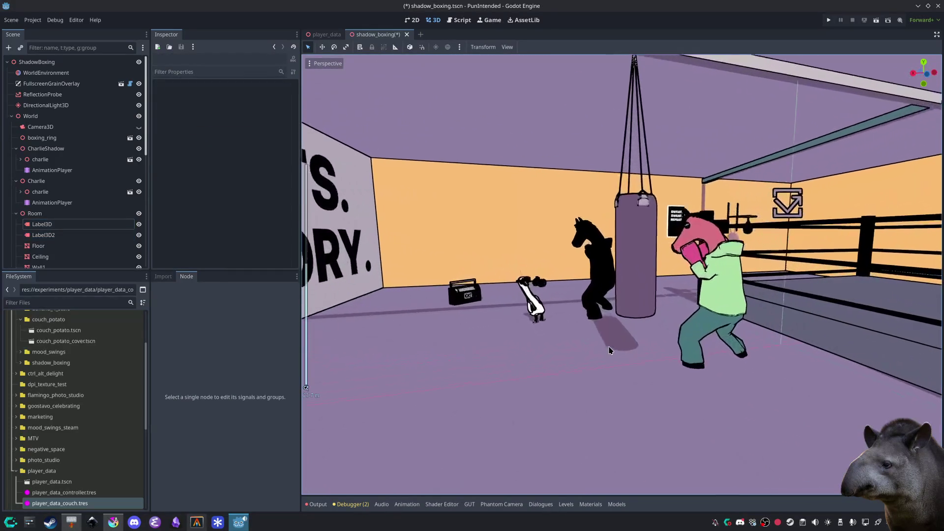
# Step: Save the scene and orbit the view to check the ring, beams and wall text
pyautogui.hotkey('ctrl', 's')
pyautogui.scroll(3, 568, 374)
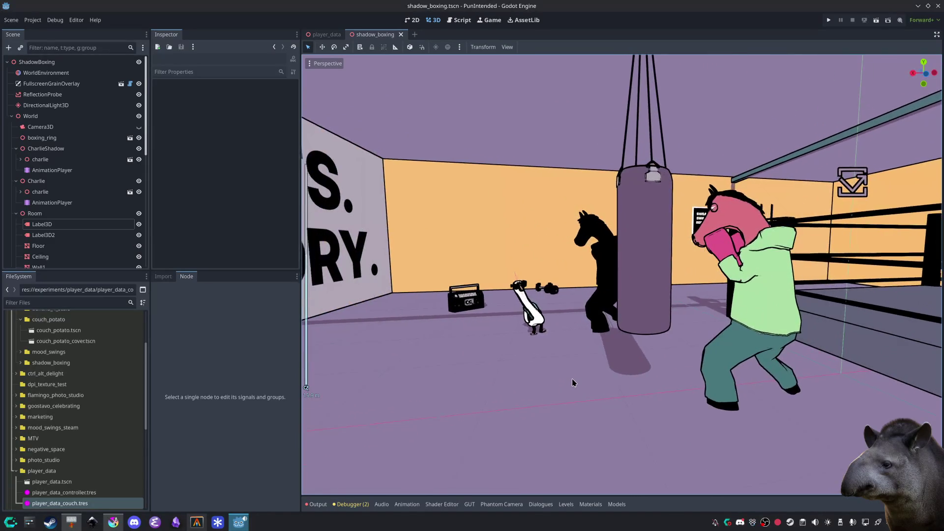
pyautogui.scroll(-5, 573, 383)
pyautogui.moveTo(573, 382); pyautogui.dragTo(780, 250)
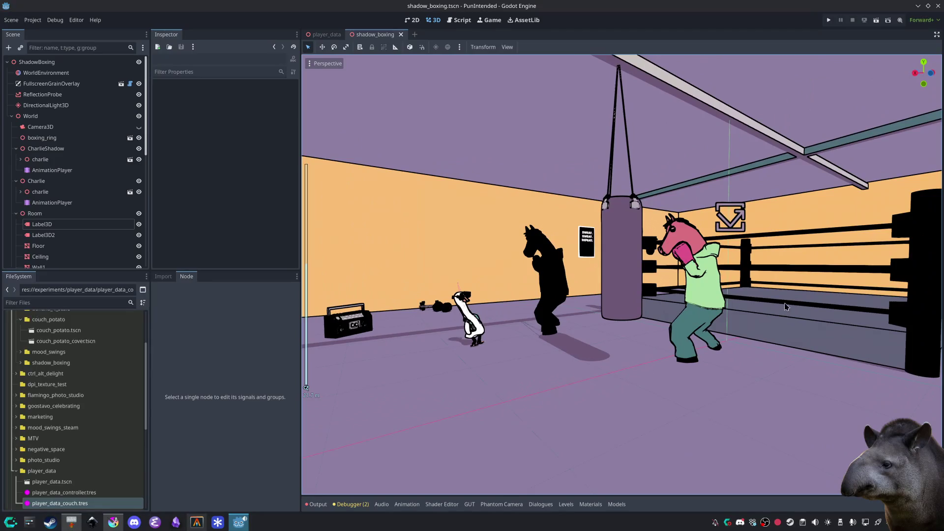
pyautogui.moveTo(785, 307); pyautogui.dragTo(633, 378)
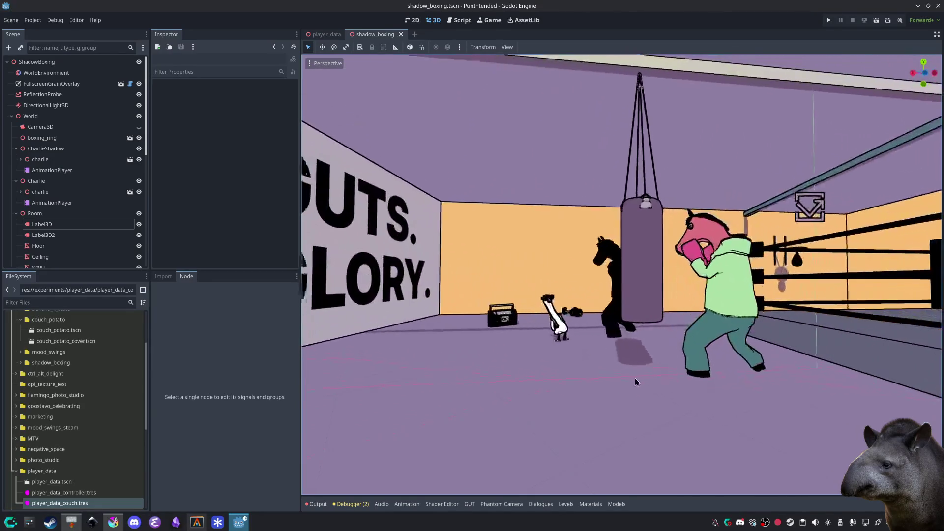
pyautogui.scroll(3, 632, 378)
# Step: Test-run the current scene, then stop it and select a ceiling beam
pyautogui.click(876, 21)
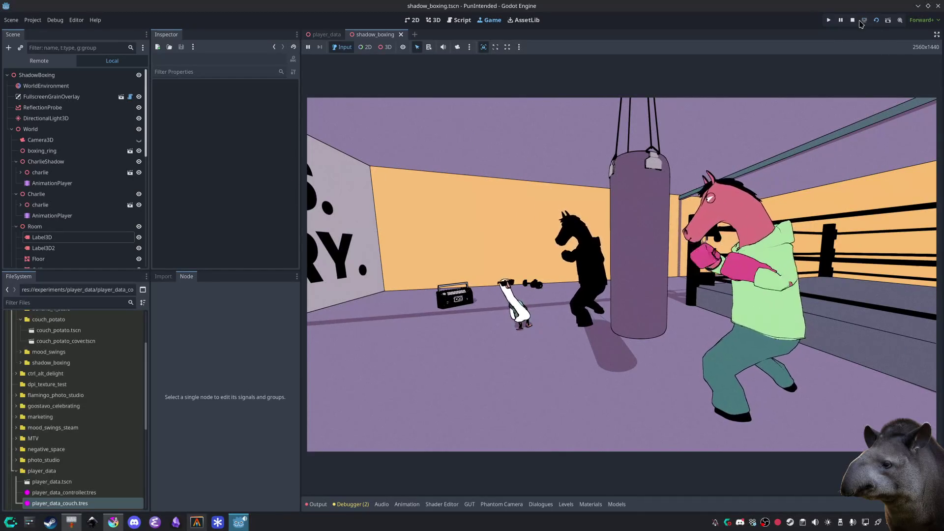
pyautogui.press('F8')
pyautogui.click(807, 157)
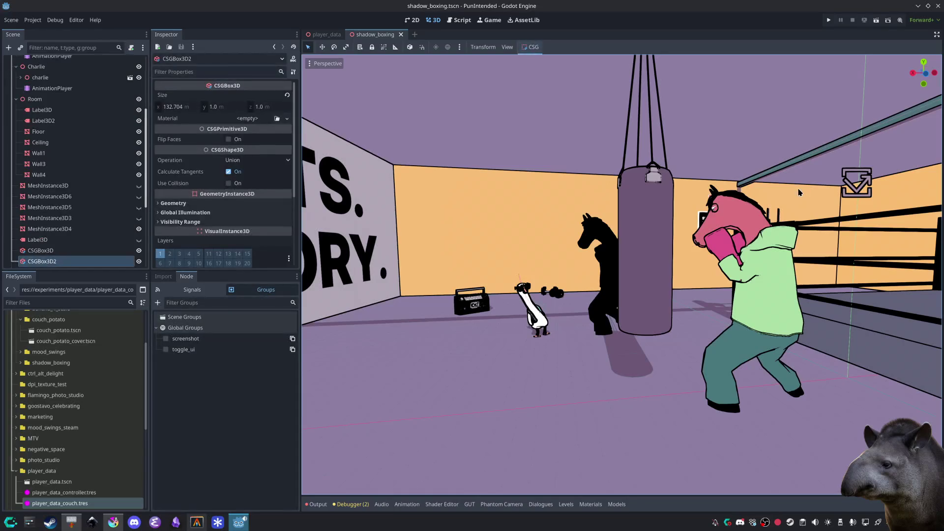
# Step: Duplicate a ceiling beam, move the copy left, and test-run the scene
pyautogui.scroll(-5, 792, 188)
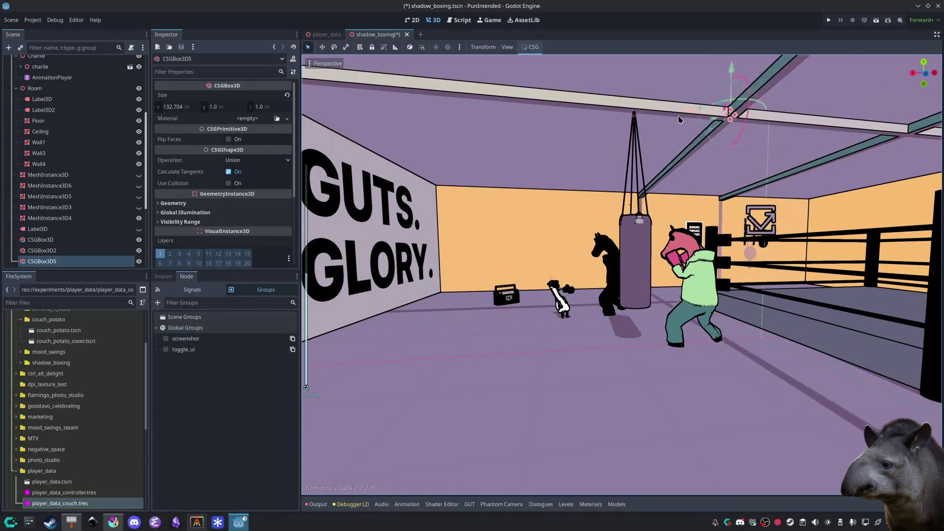
pyautogui.hotkey('ctrl', 'd')
pyautogui.moveTo(531, 96); pyautogui.dragTo(361, 101)
pyautogui.click(876, 21)
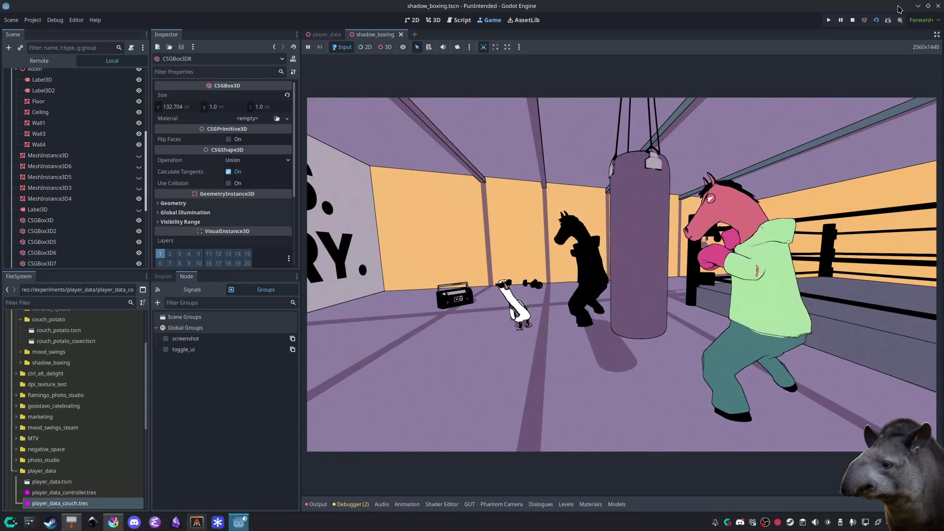
pyautogui.click(852, 20)
# Step: Delete the extra vertical beam, reposition another beam, and save the scene
pyautogui.click(574, 126)
pyautogui.press('Delete')
pyautogui.press('Return')
pyautogui.hotkey('ctrl', 's')
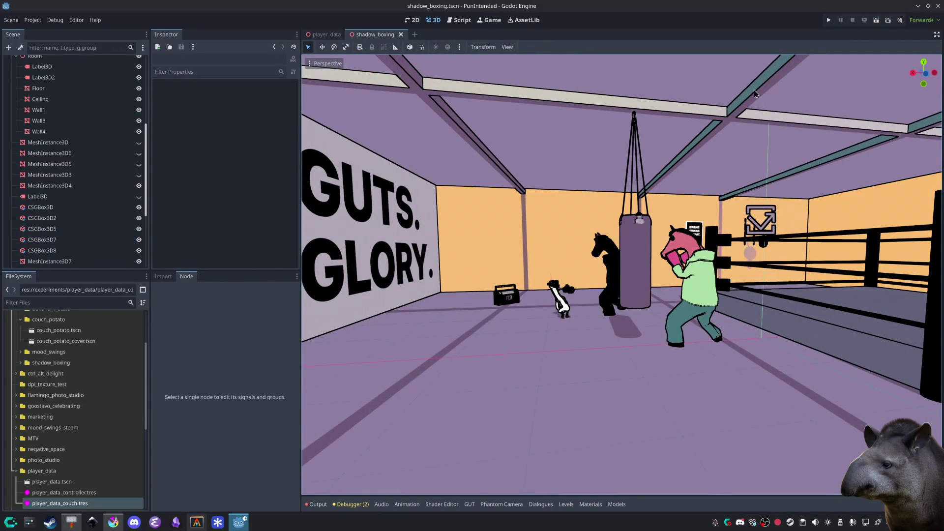
pyautogui.click(743, 119)
pyautogui.moveTo(654, 110); pyautogui.dragTo(655, 110)
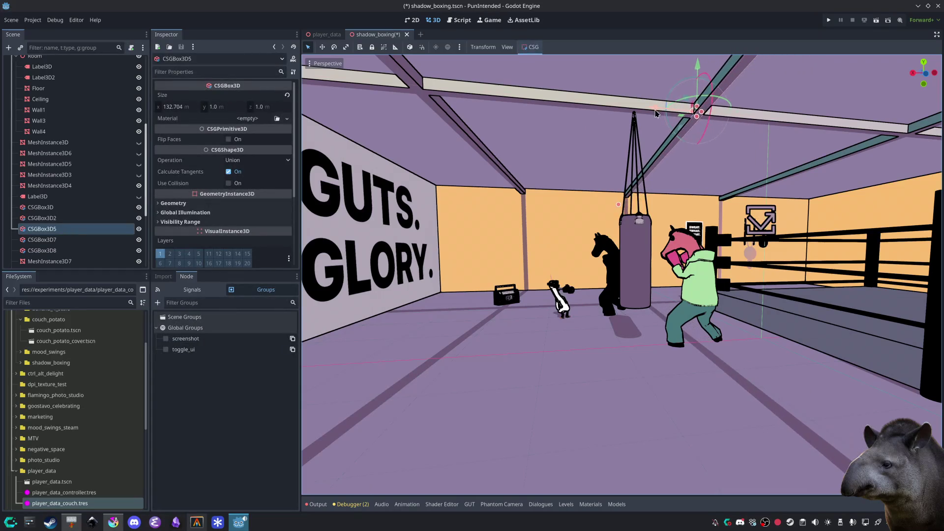
pyautogui.hotkey('ctrl', 's')
# Step: Play-test the new beam layout, save, and switch to the terminal
pyautogui.press('F6')
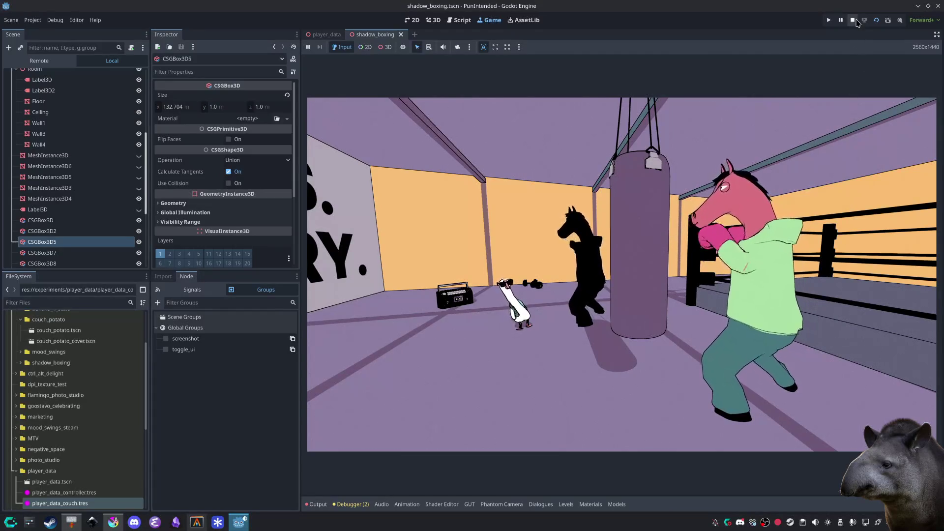
pyautogui.press('F8')
pyautogui.hotkey('ctrl', 's')
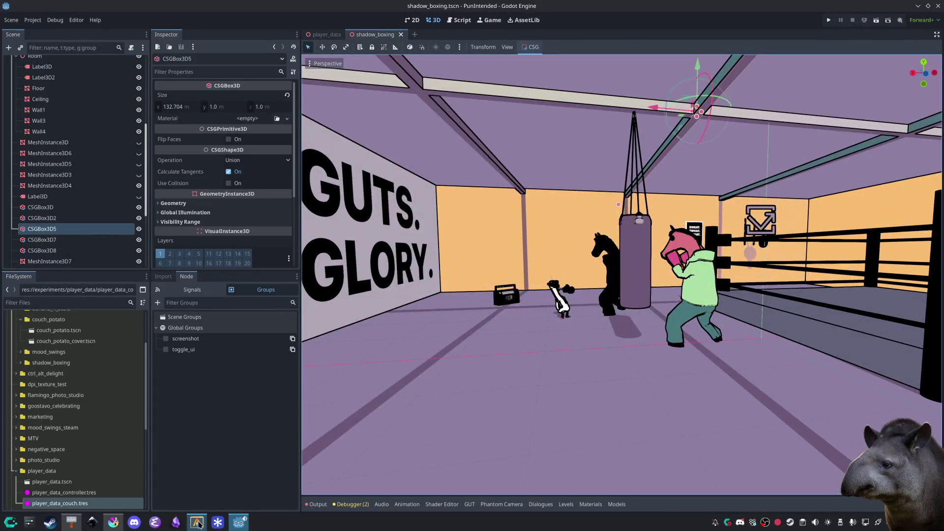
pyautogui.hotkey('alt', 'Tab')
# Step: Check git status, stage all changes with ga ., and review the staged files
pyautogui.write('gst')
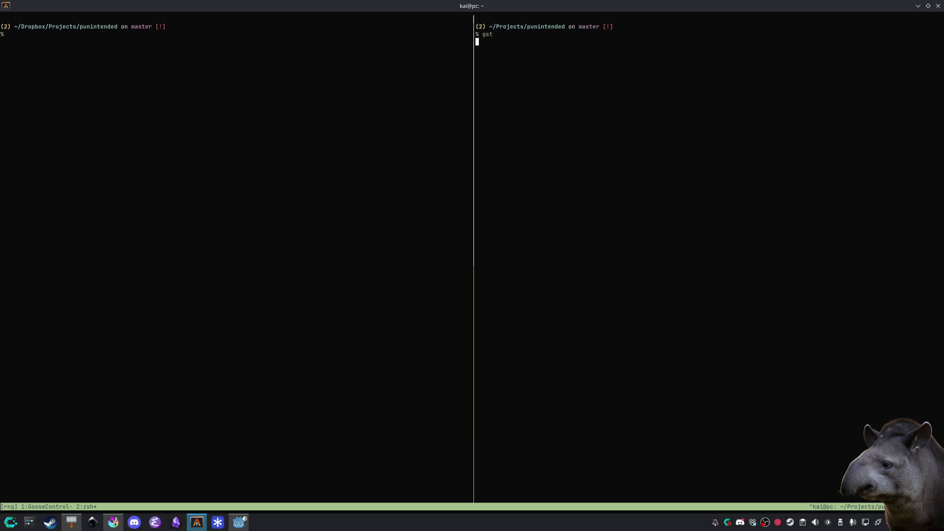
pyautogui.press('Return')
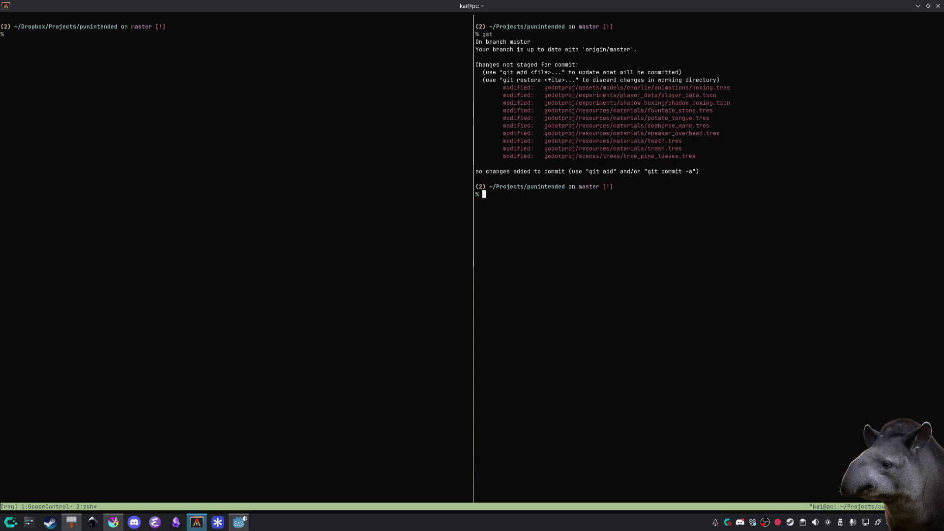
pyautogui.write('ga .')
pyautogui.hotkey('ctrl', 'l')
pyautogui.write('gst')
pyautogui.press('Return')
# Step: Commit with message 'Shadow boxing animation changes' and push it to the remote
pyautogui.write('gc ')
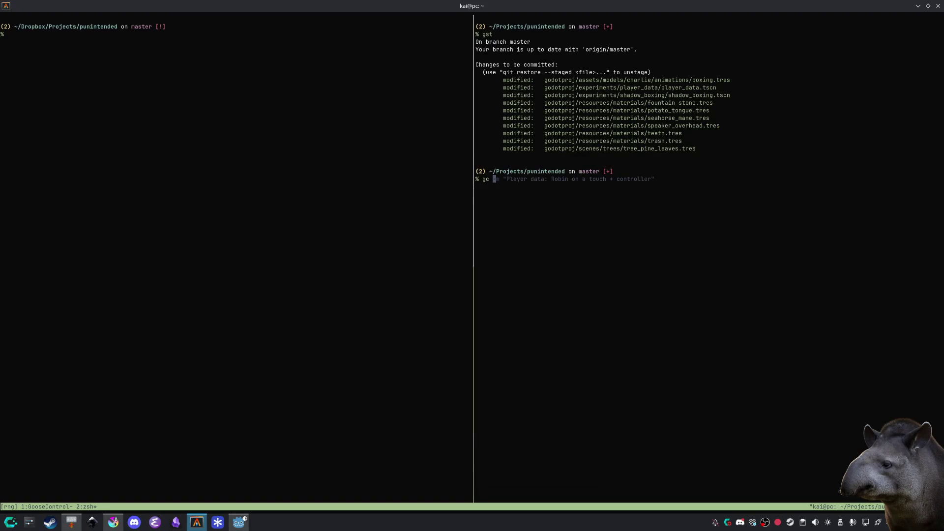
pyautogui.write('-m "Shadow')
pyautogui.write(' boxing ')
pyautogui.write('animation changes')
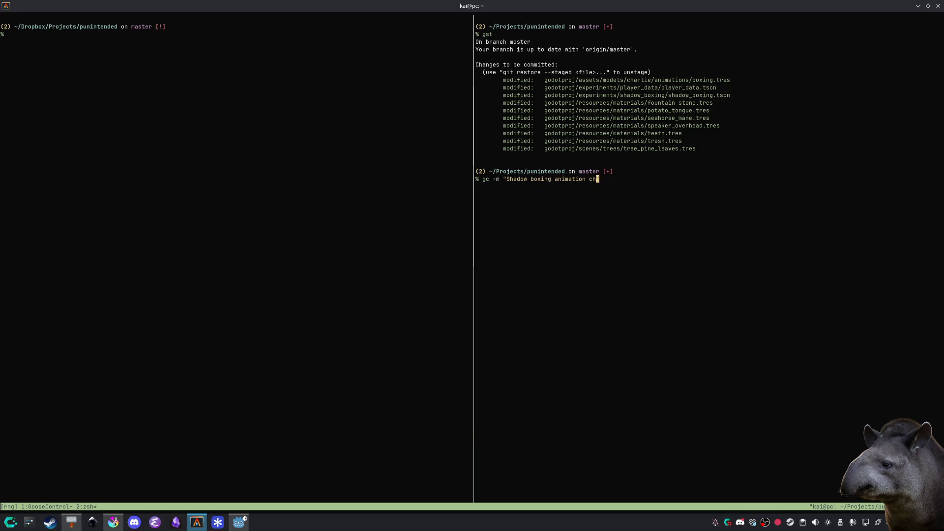
pyautogui.press('Return')
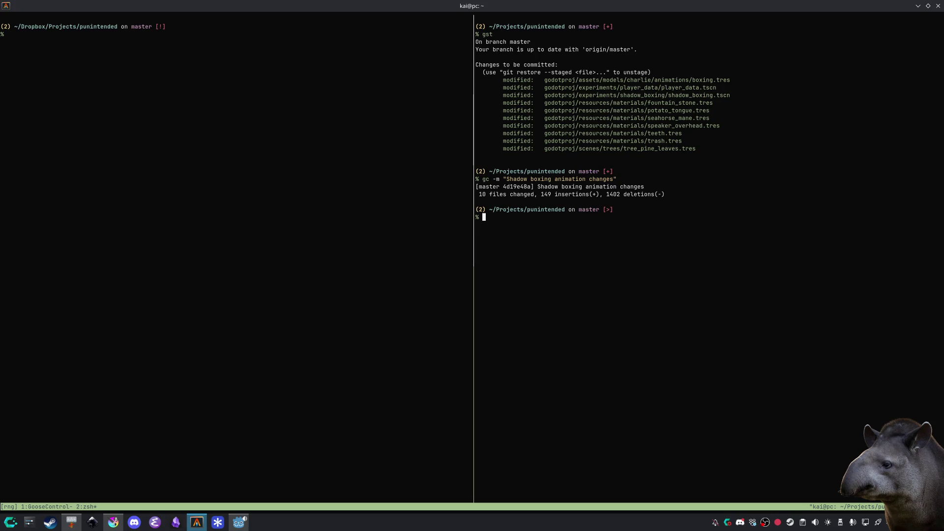
pyautogui.write('git push')
pyautogui.press('Return')
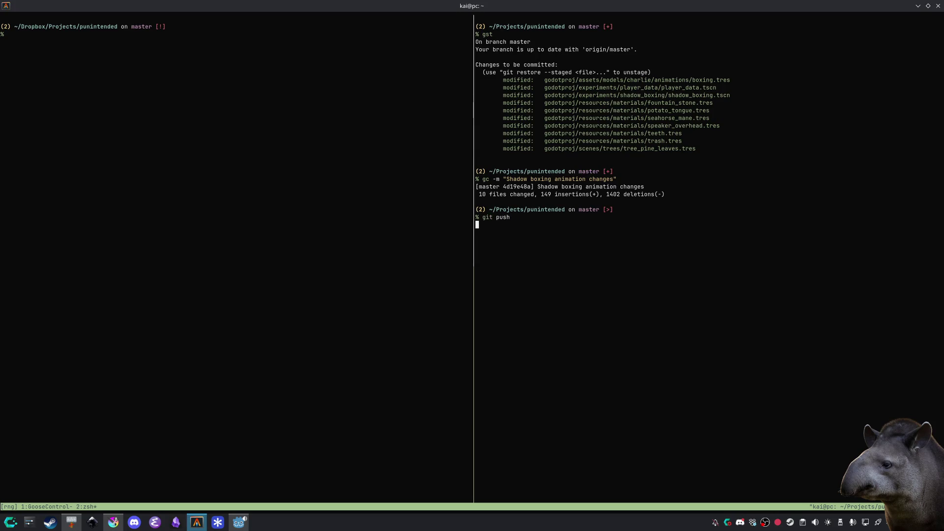